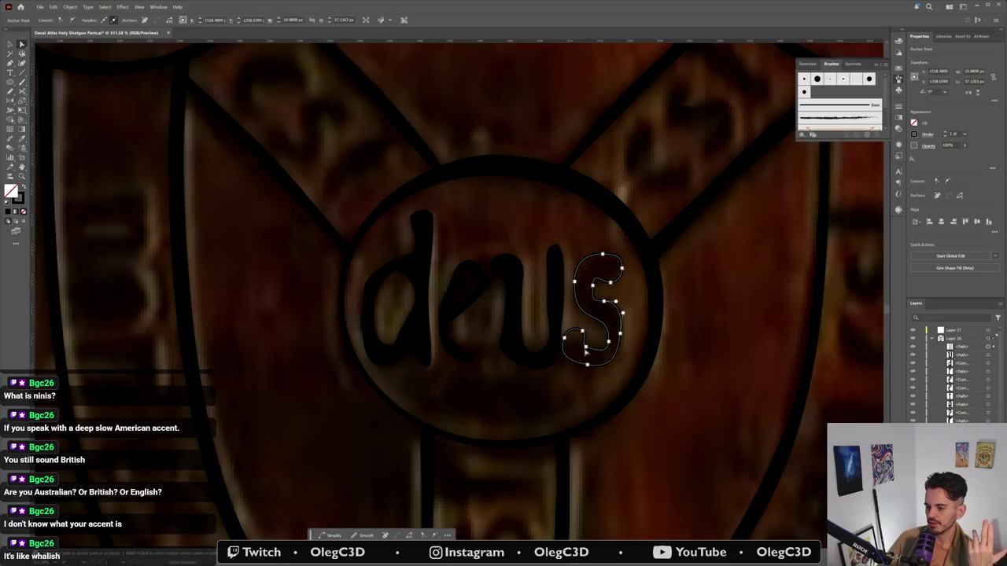
Step: Fill the traced s of deus solid black
{"action": "left_click_drag", "start_coordinate": [580, 342], "coordinate": [589, 355]}
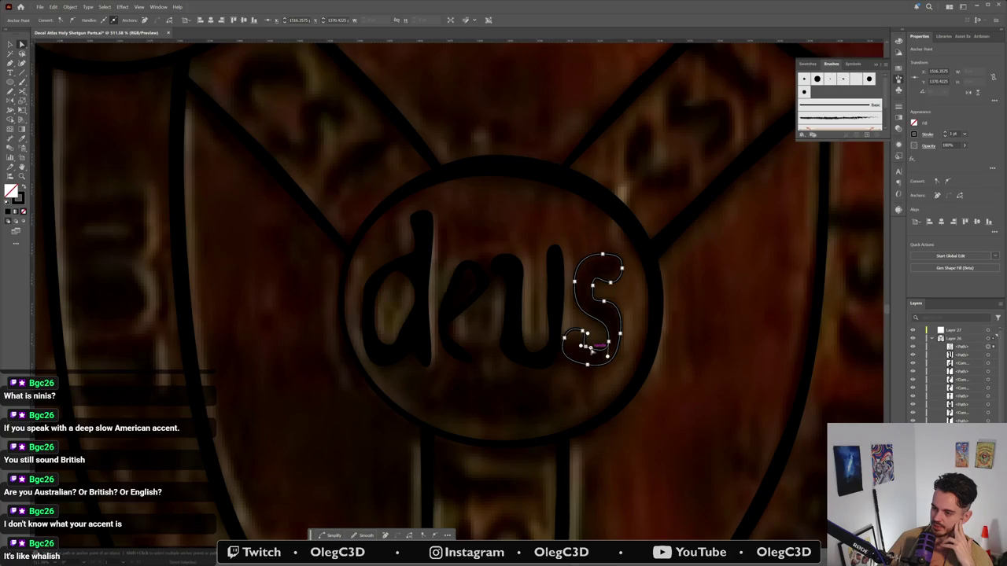
{"action": "left_click", "coordinate": [590, 352]}
{"action": "left_click", "coordinate": [585, 336]}
{"action": "left_click_drag", "start_coordinate": [642, 351], "coordinate": [617, 331]}
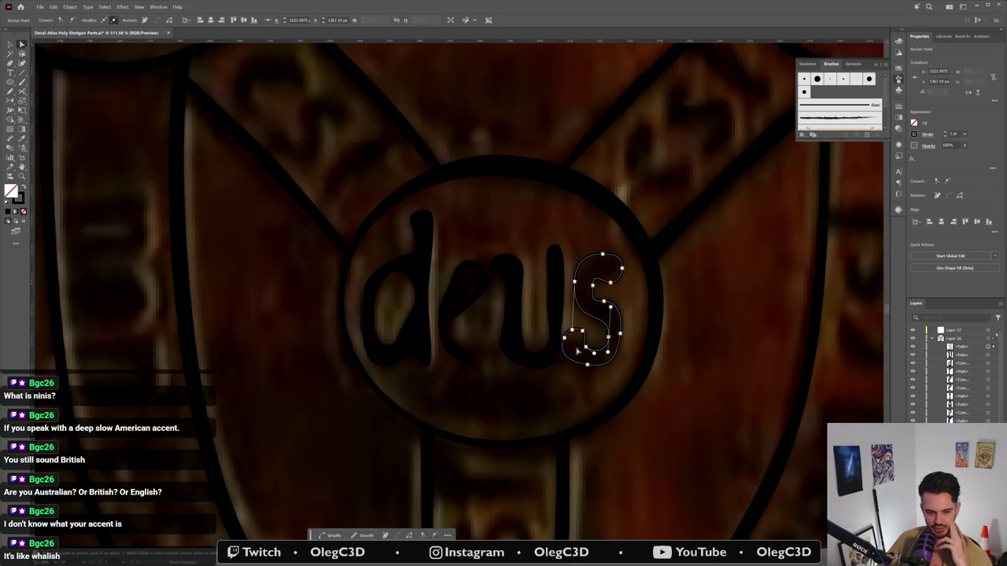
{"action": "left_click", "coordinate": [22, 190]}
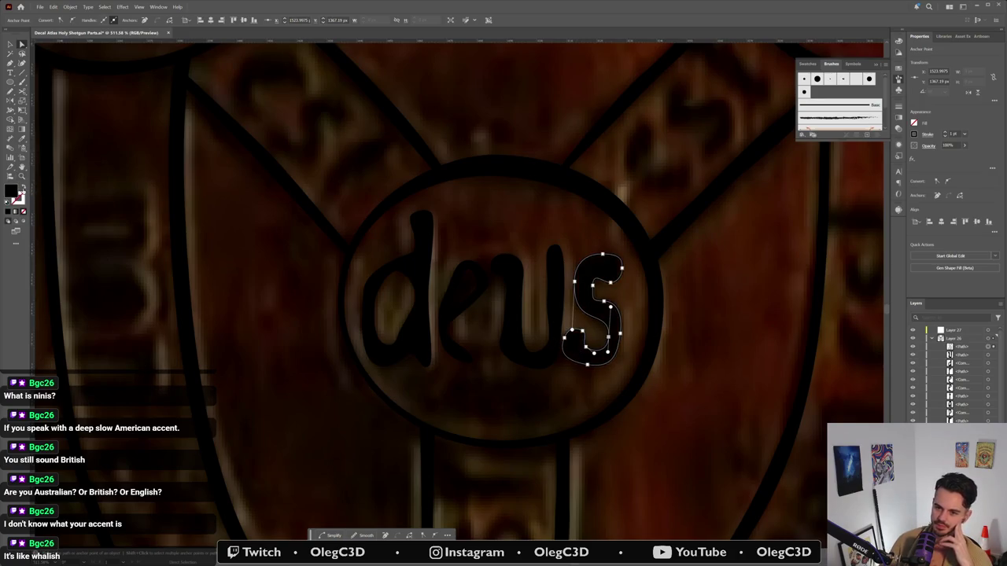
{"action": "left_click", "coordinate": [578, 233]}
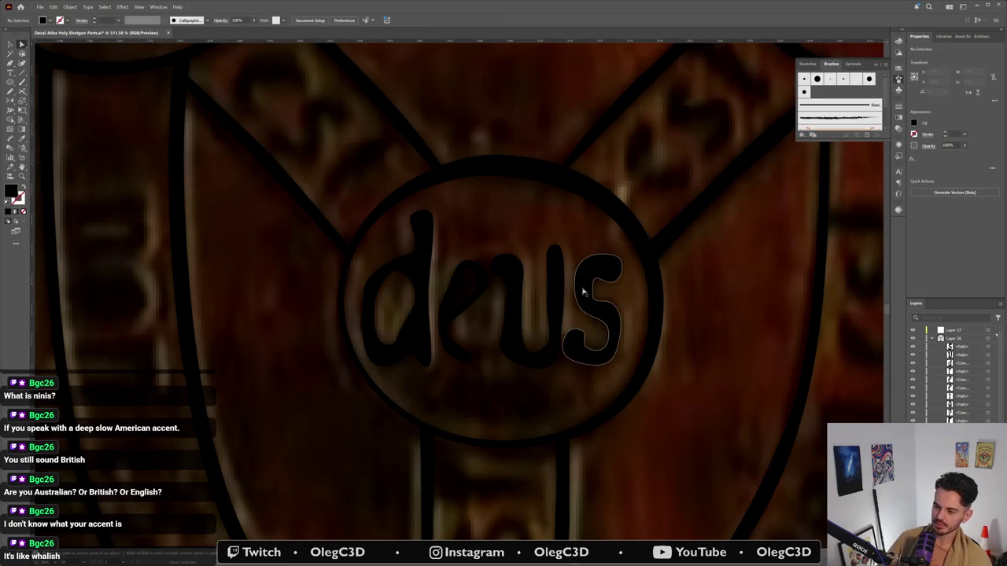
Step: Move the s's middle anchor so its curve follows the engraved letter
{"action": "left_click", "coordinate": [583, 293]}
{"action": "left_click", "coordinate": [604, 303]}
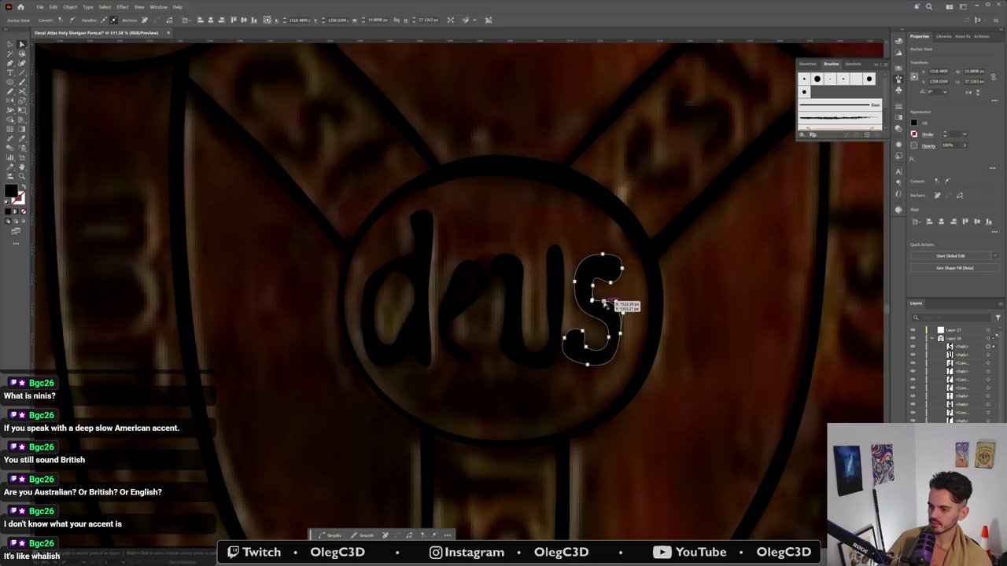
{"action": "left_click_drag", "start_coordinate": [604, 303], "coordinate": [589, 295]}
{"action": "left_click", "coordinate": [589, 270]}
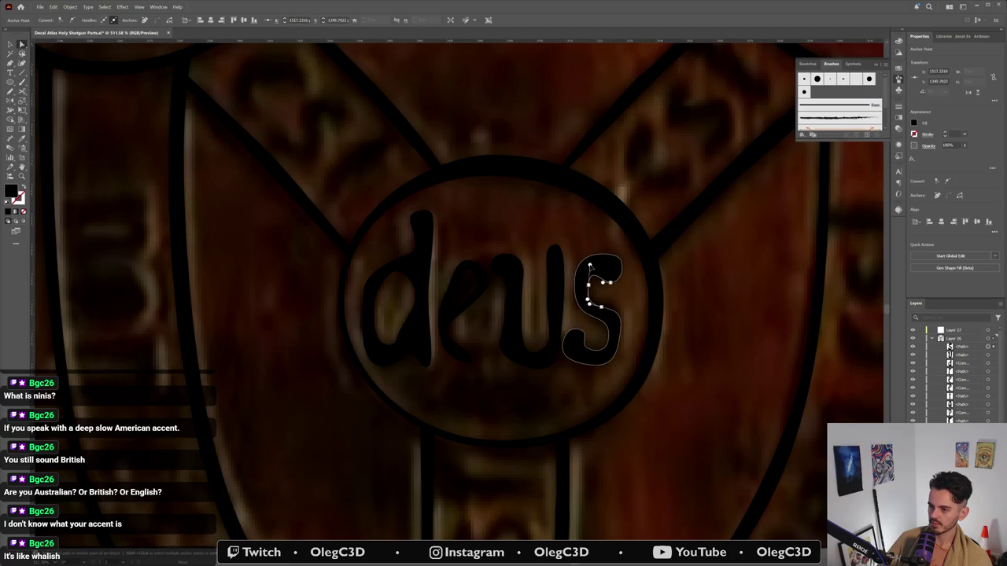
{"action": "left_click", "coordinate": [586, 353]}
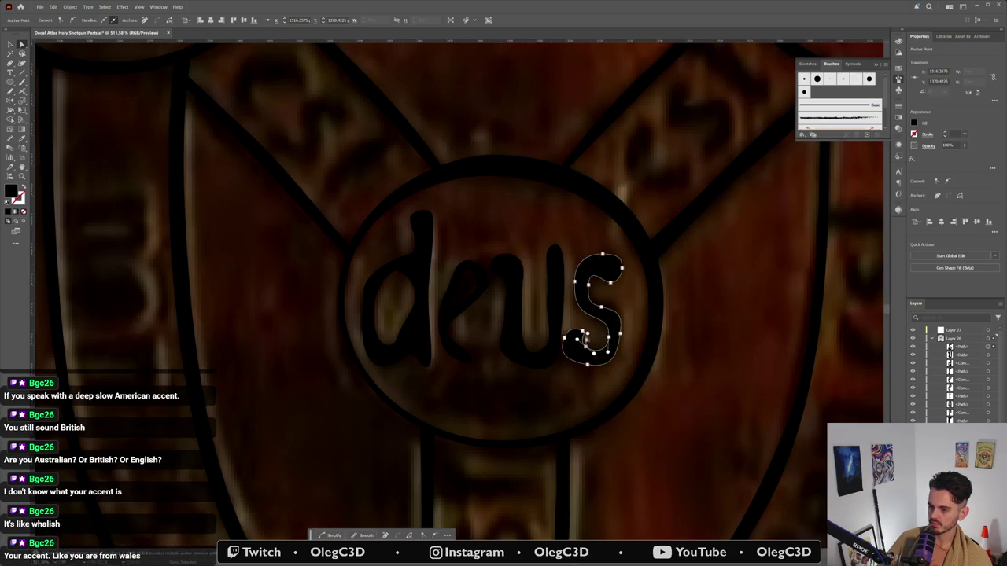
{"action": "left_click", "coordinate": [579, 331]}
{"action": "left_click", "coordinate": [580, 327]}
{"action": "left_click", "coordinate": [559, 381]}
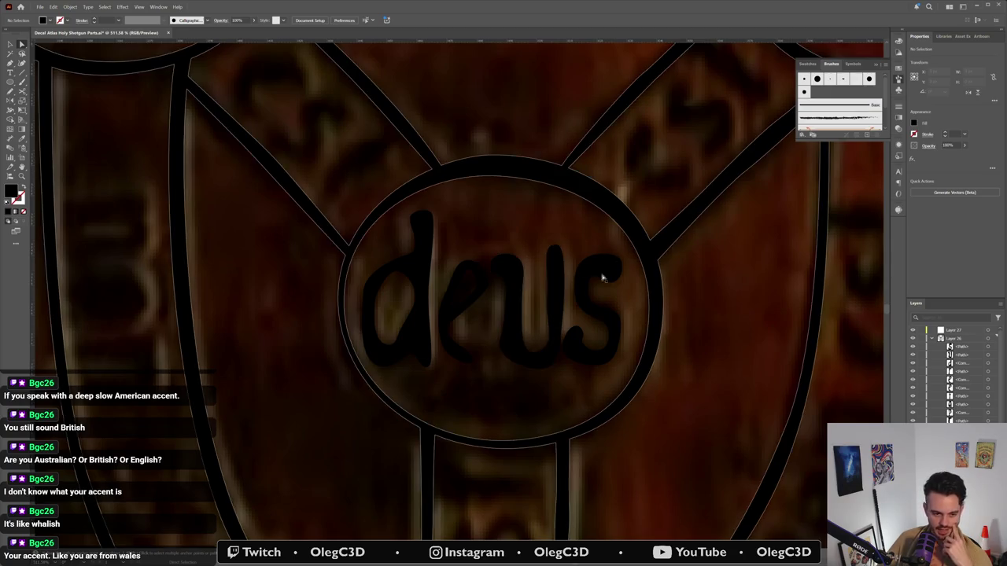
Step: Select the traced u path, then bring the YouTube browser to the front
{"action": "left_click", "coordinate": [500, 347]}
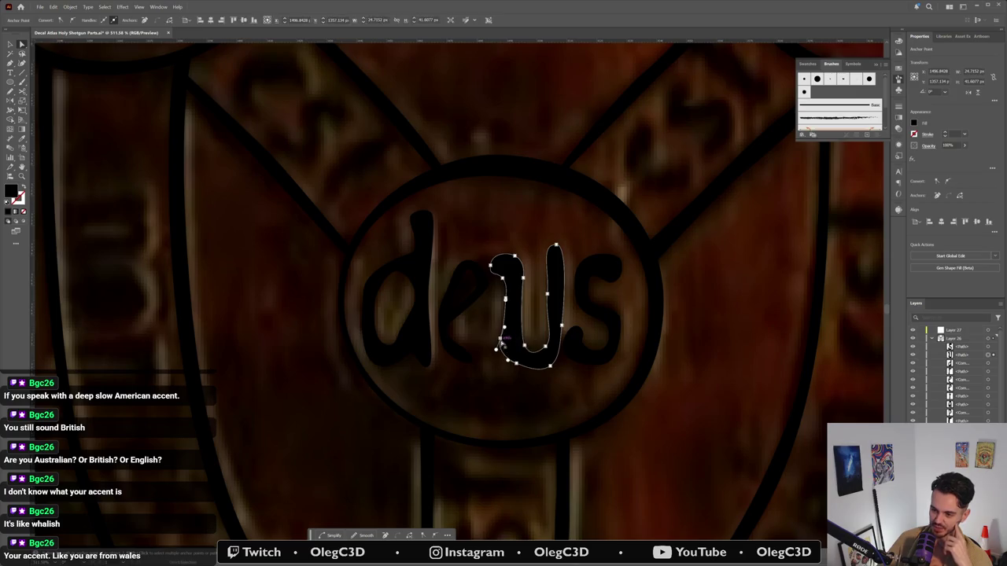
{"action": "left_click", "coordinate": [501, 335]}
{"action": "left_click", "coordinate": [503, 330]}
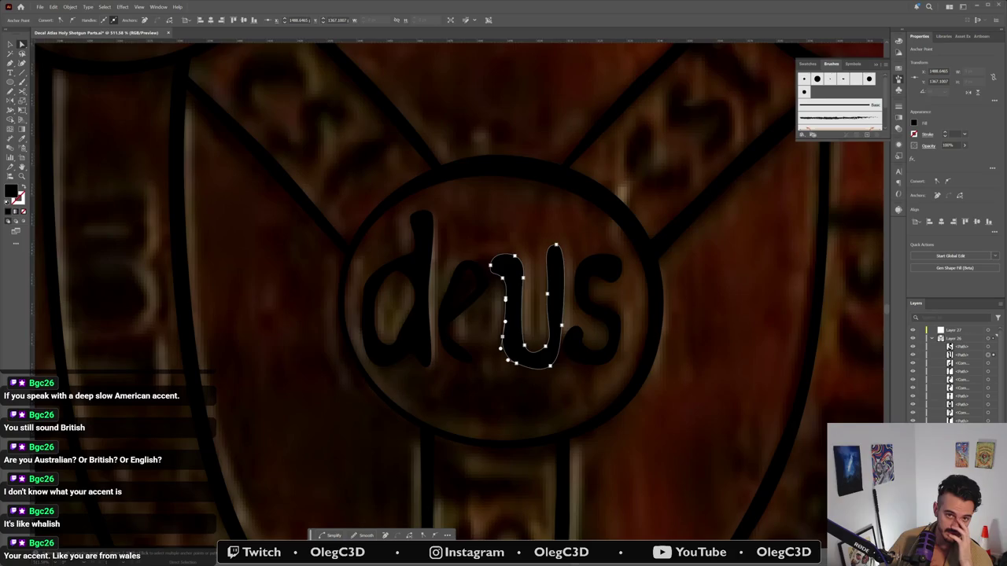
{"action": "key", "text": "alt+Tab"}
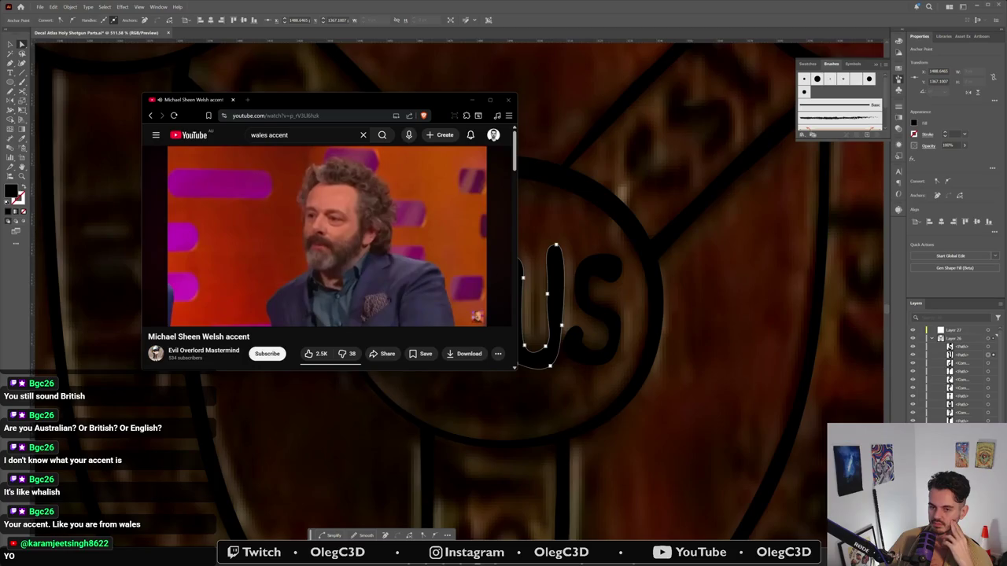
Step: Maximize the browser, return to the wales accent results and play 'How to Speak WELSH ENGLISH'
{"action": "key", "text": "super+Up"}
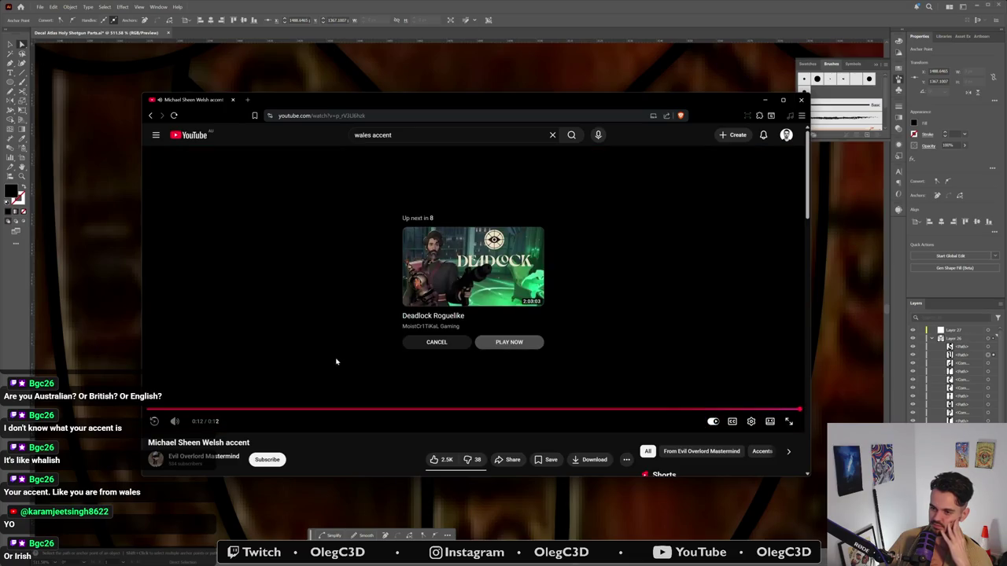
{"action": "key", "text": "alt+Left"}
{"action": "scroll", "coordinate": [328, 335], "scroll_direction": "down", "scroll_amount": 4}
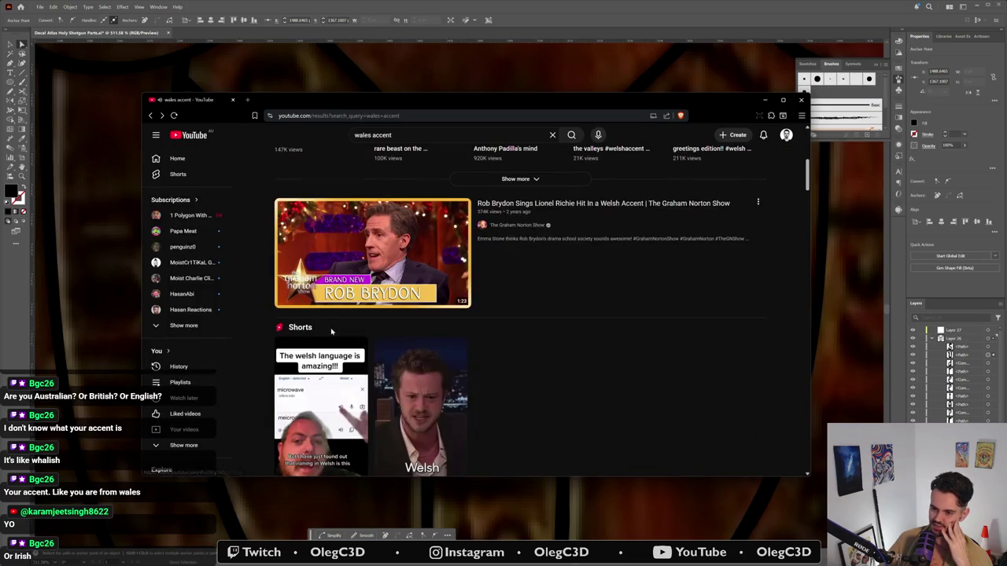
{"action": "scroll", "coordinate": [331, 332], "scroll_direction": "down", "scroll_amount": 4}
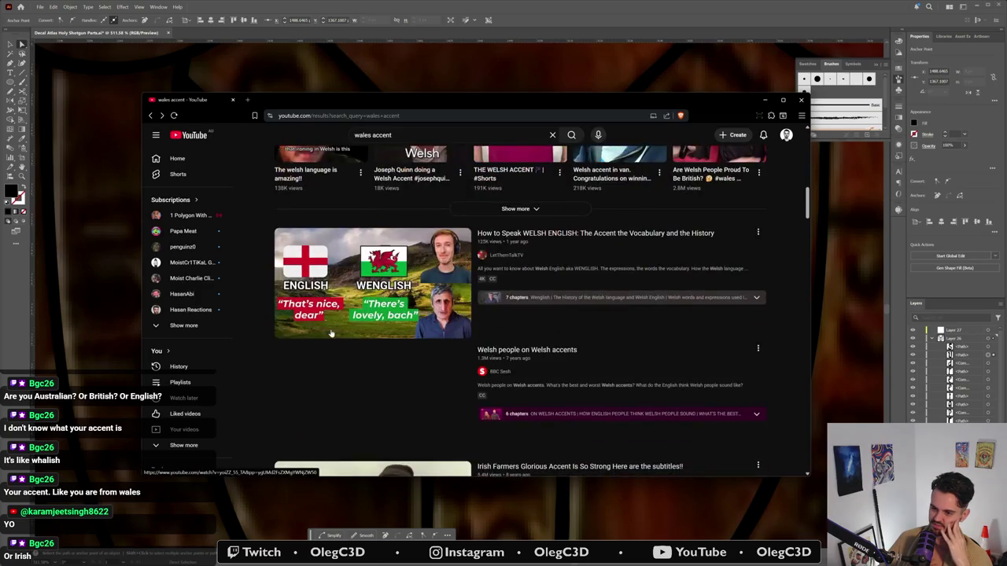
{"action": "left_click", "coordinate": [333, 318]}
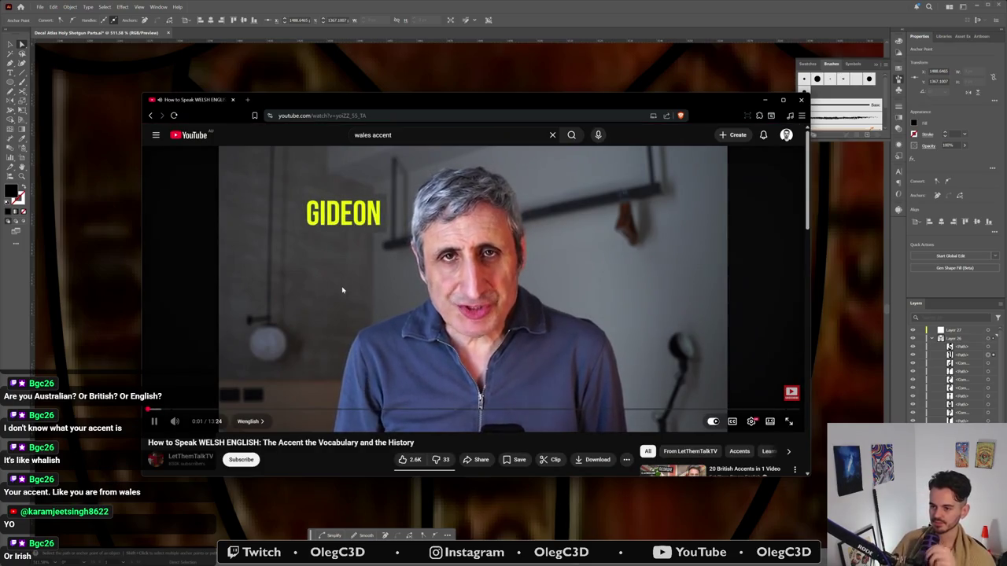
Step: Pause the Welsh English video briefly, then let it keep playing
{"action": "left_click", "coordinate": [382, 278]}
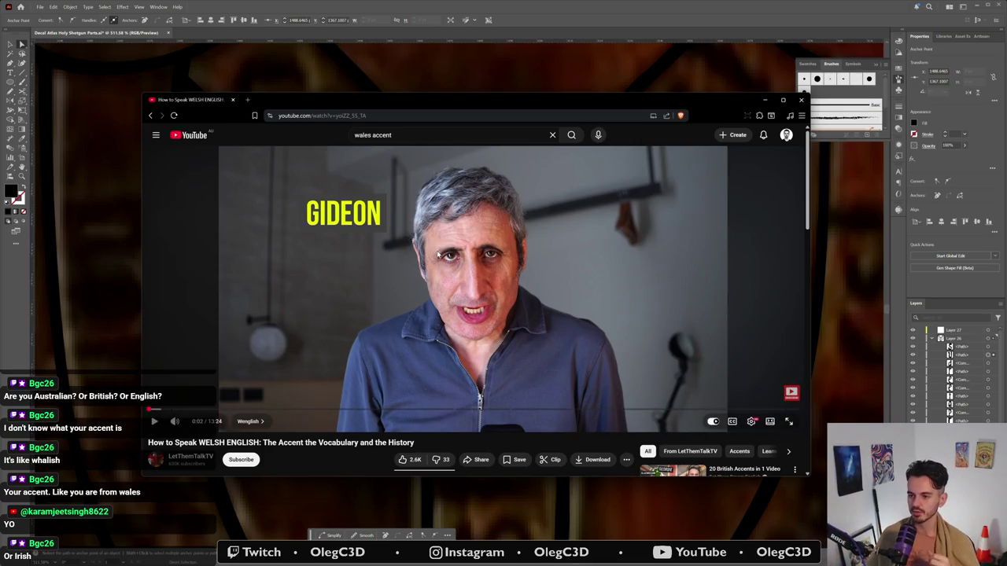
{"action": "left_click", "coordinate": [437, 251]}
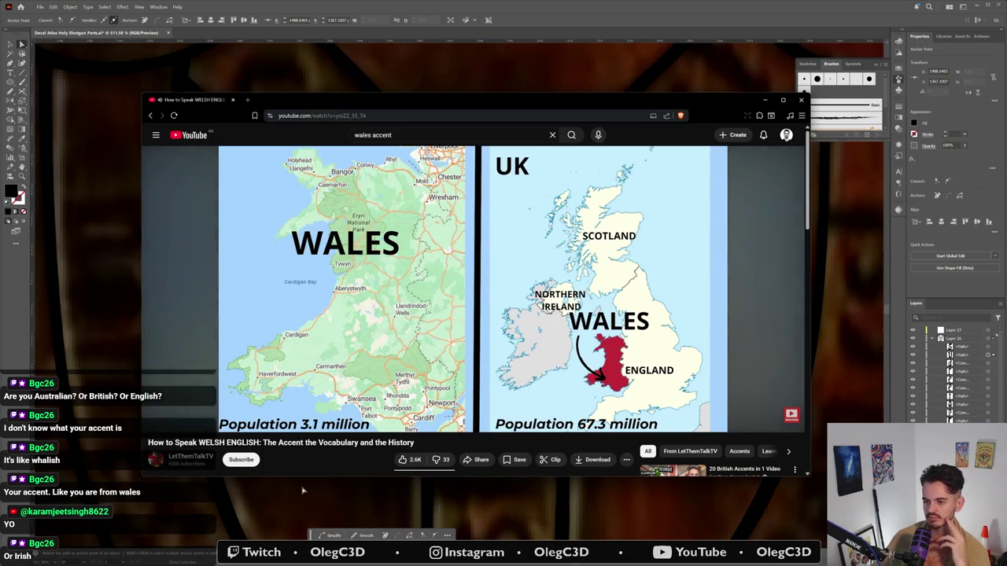
Step: Skip ahead to the Wenglish examples, pause at 'Iechyd da', and close the browser
{"action": "left_click", "coordinate": [313, 410]}
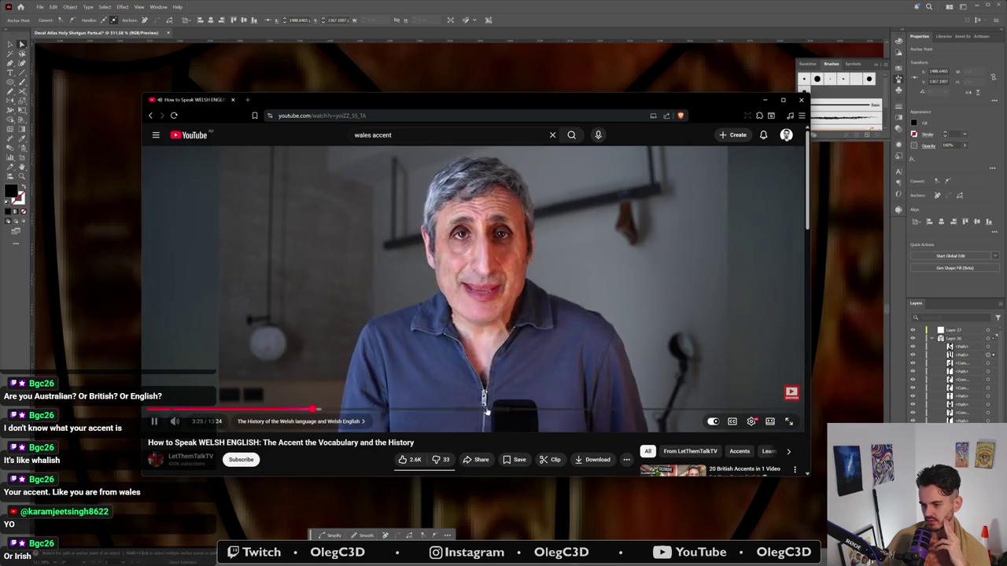
{"action": "left_click_drag", "start_coordinate": [485, 410], "coordinate": [479, 410]}
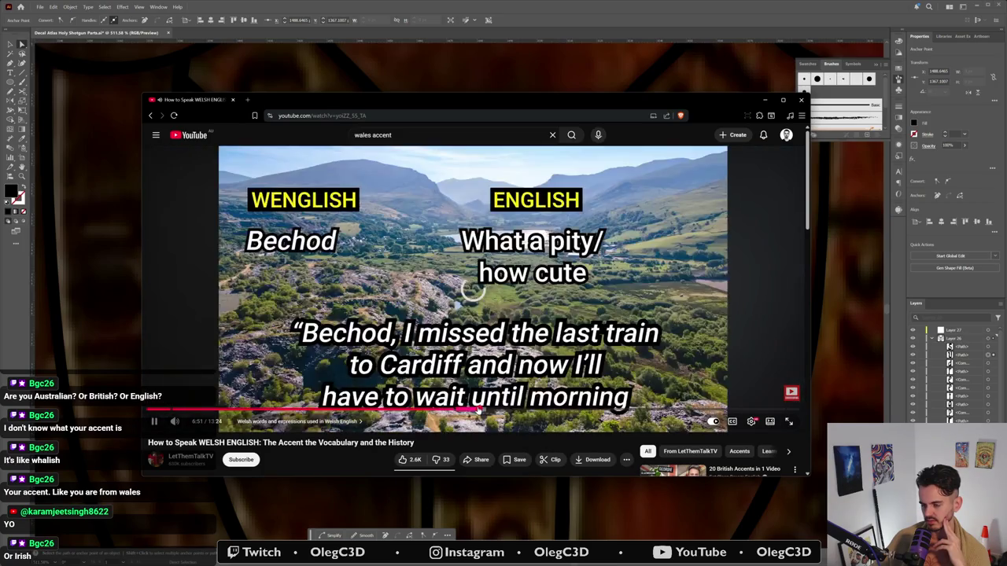
{"action": "left_click_drag", "start_coordinate": [478, 410], "coordinate": [479, 410]}
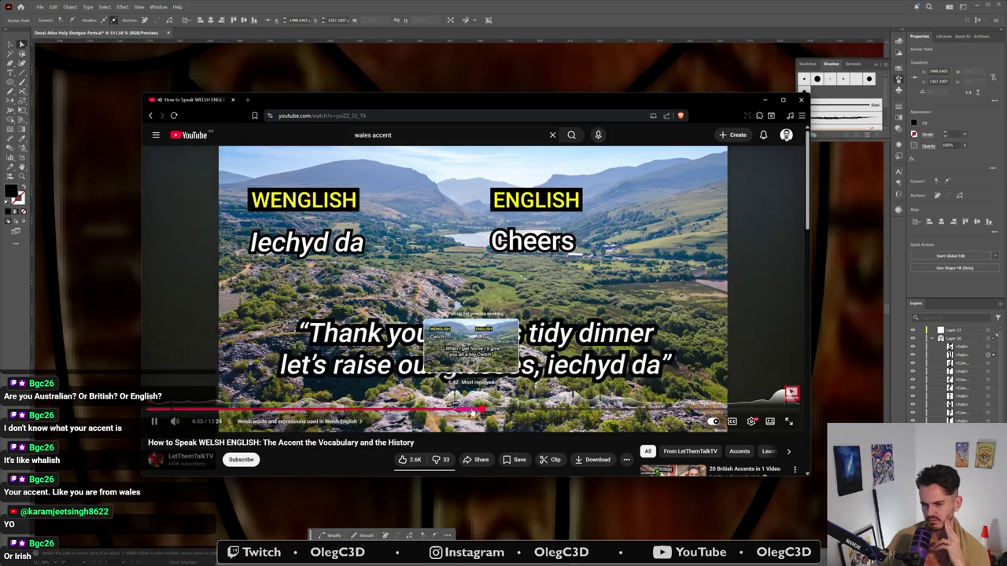
{"action": "left_click_drag", "start_coordinate": [478, 410], "coordinate": [479, 410]}
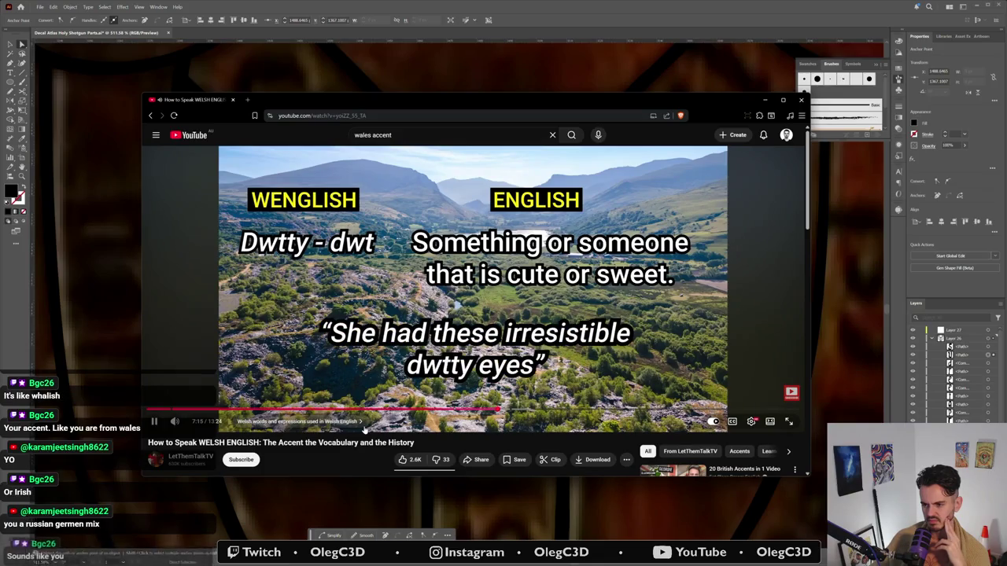
{"action": "left_click", "coordinate": [398, 310]}
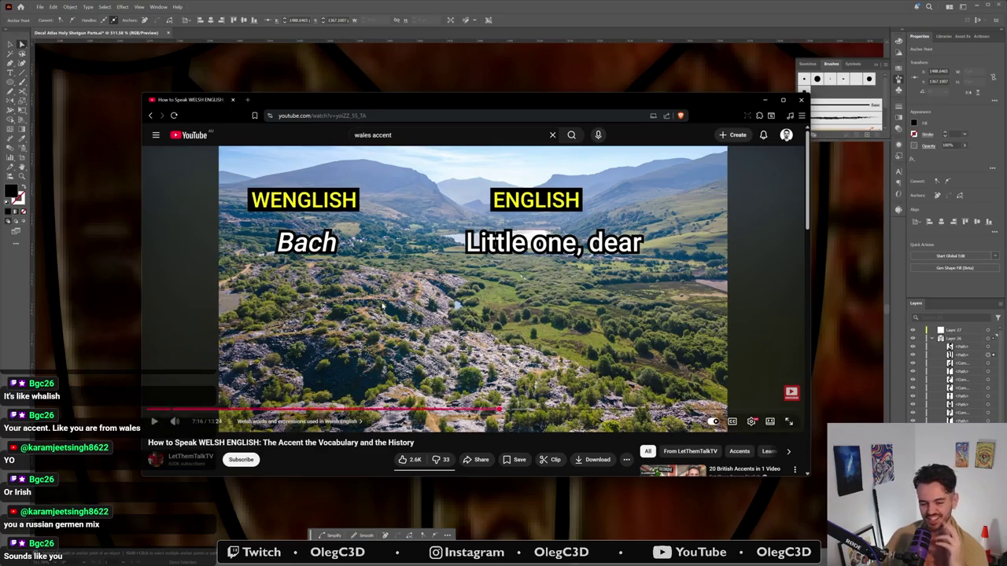
{"action": "left_click", "coordinate": [800, 101]}
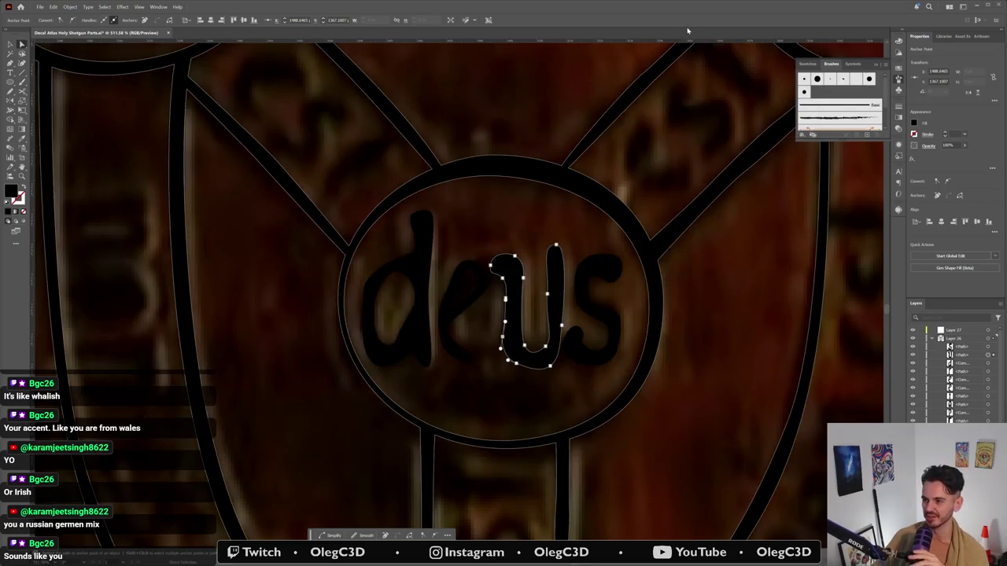
Step: Deselect the u and inspect the d path's anchors and inner counter
{"action": "left_click", "coordinate": [535, 218]}
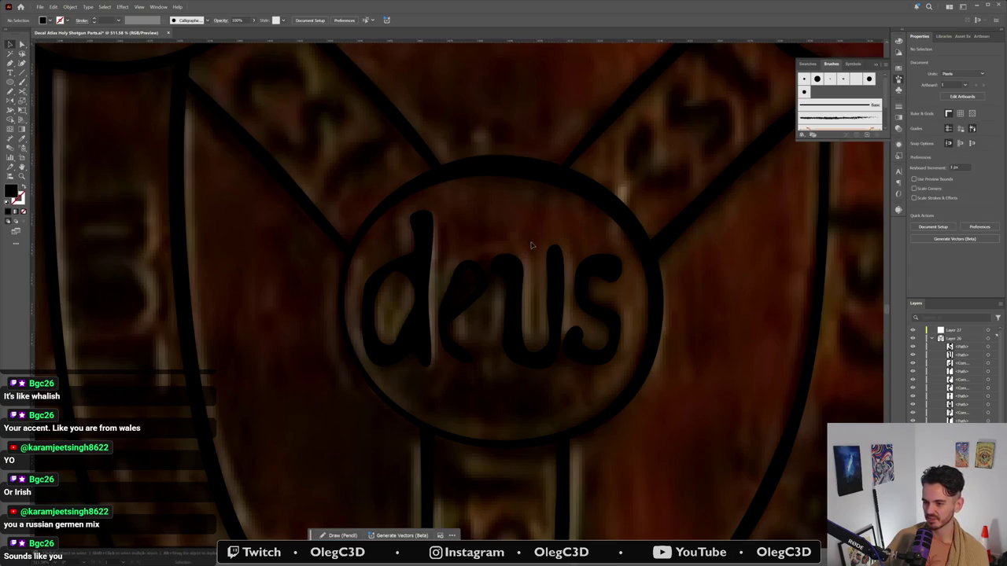
{"action": "key", "text": "super"}
{"action": "key", "text": "super"}
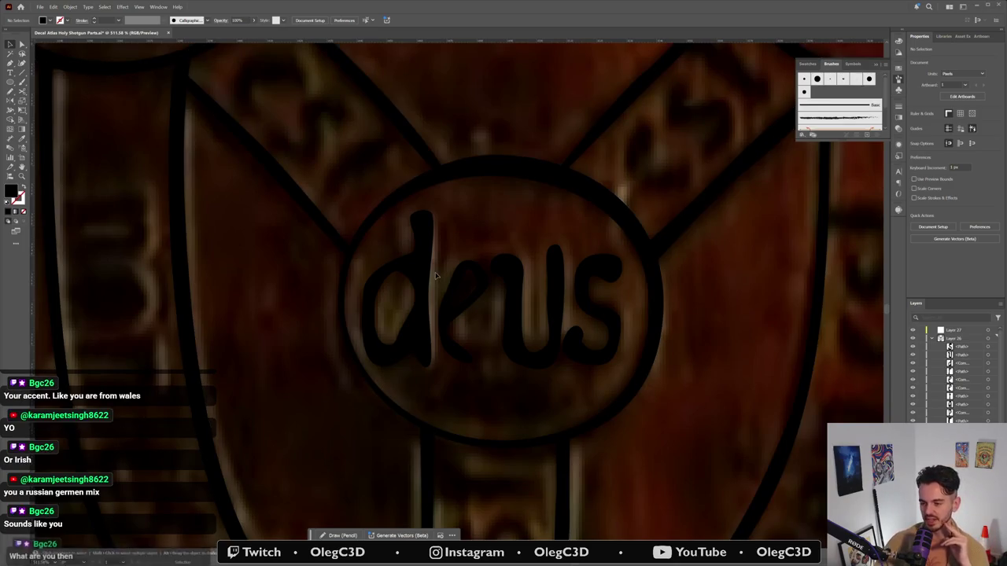
{"action": "key", "text": "v"}
{"action": "left_click", "coordinate": [416, 332]}
{"action": "key", "text": "a"}
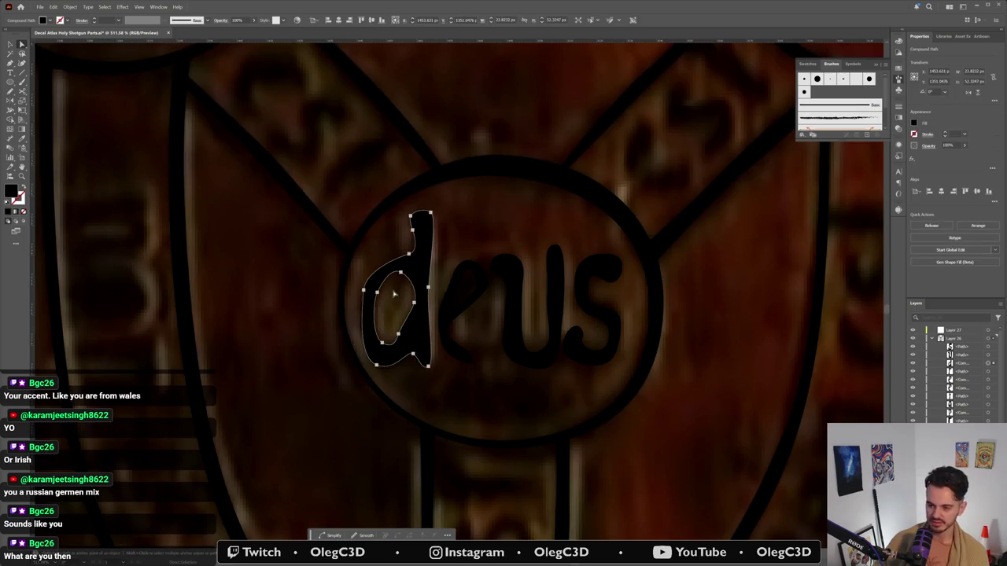
{"action": "left_click", "coordinate": [414, 303]}
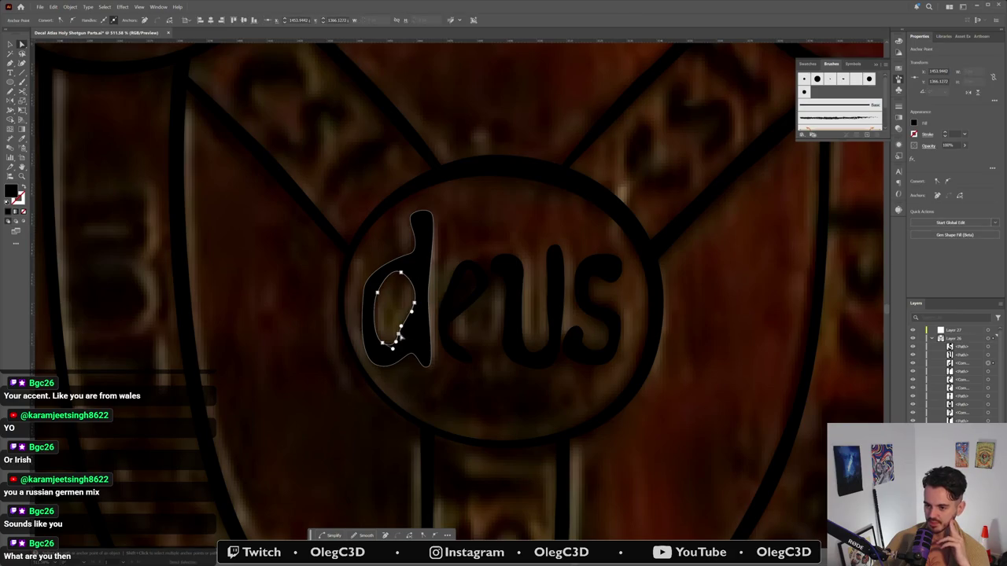
{"action": "left_click", "coordinate": [400, 362]}
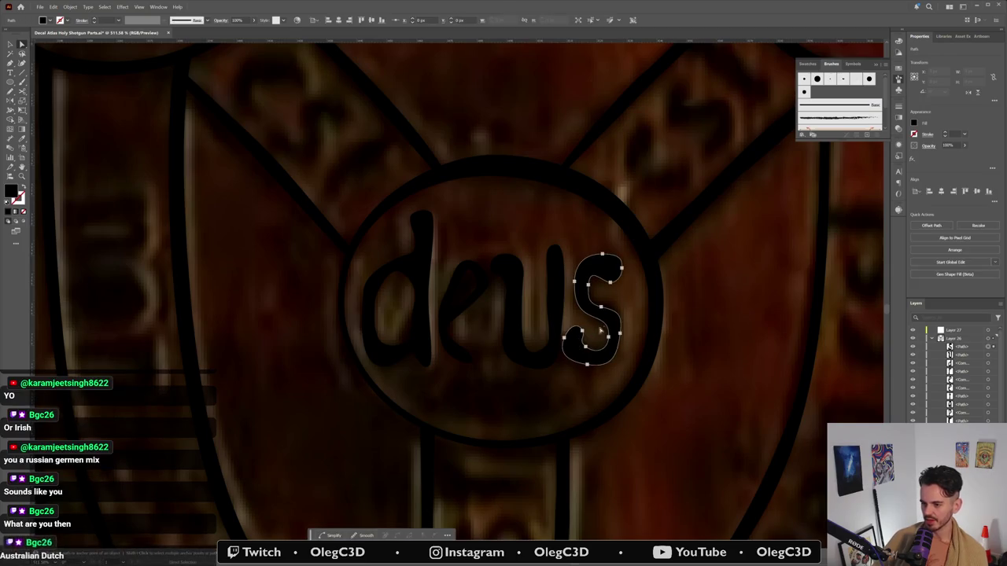
Step: Check the traced s, then zoom out to view the whole medallion
{"action": "left_click", "coordinate": [621, 336]}
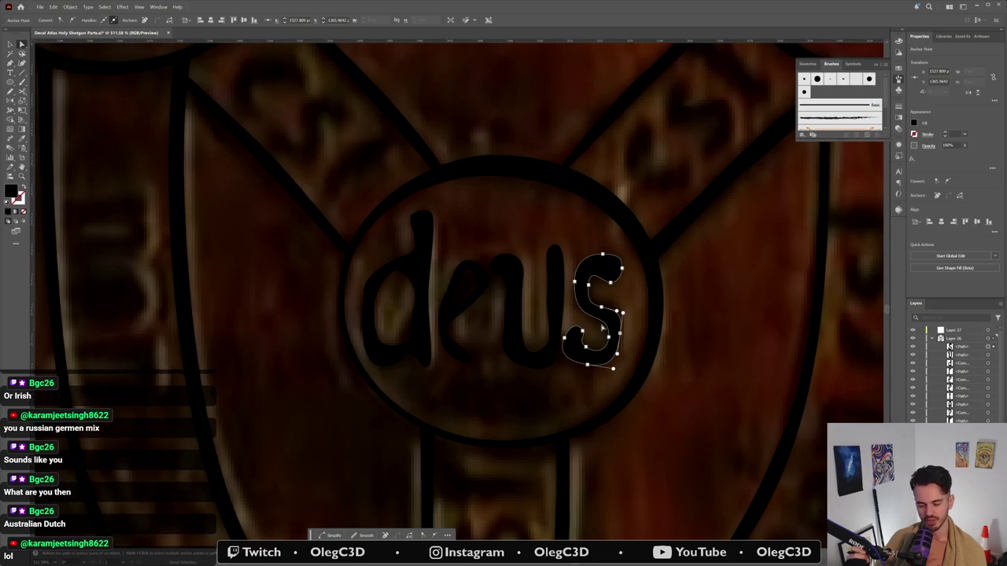
{"action": "left_click", "coordinate": [580, 398]}
{"action": "scroll", "coordinate": [580, 398], "scroll_direction": "down", "scroll_amount": 2}
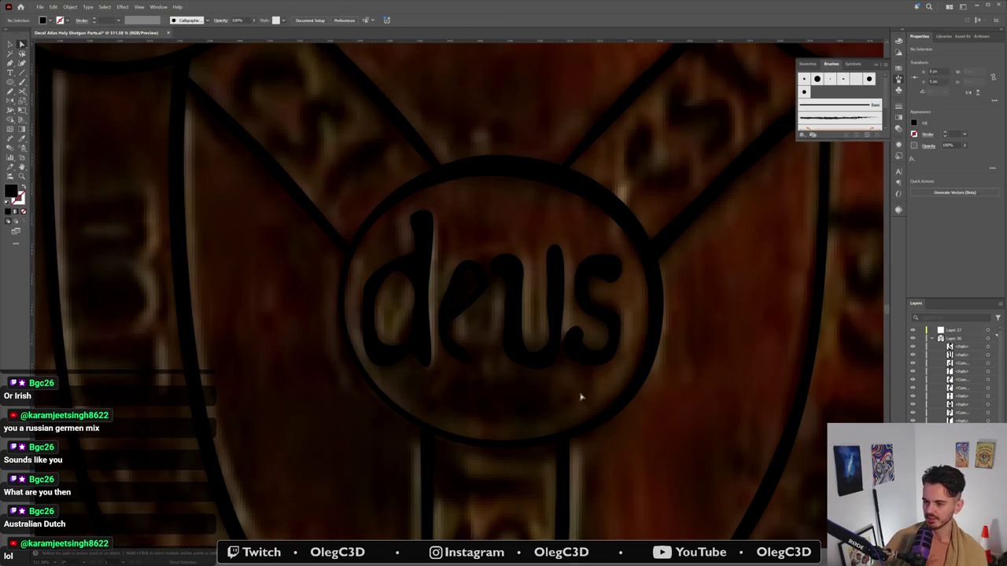
{"action": "scroll", "coordinate": [461, 412], "scroll_direction": "down", "scroll_amount": 2}
{"action": "scroll", "coordinate": [422, 418], "scroll_direction": "down", "scroll_amount": 2}
{"action": "key", "text": "v"}
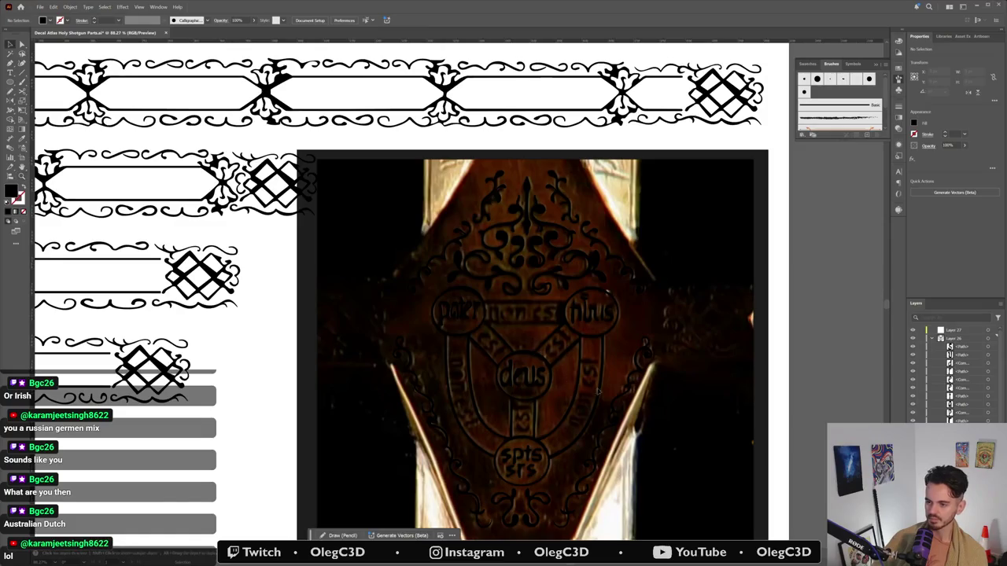
{"action": "left_click", "coordinate": [931, 340]}
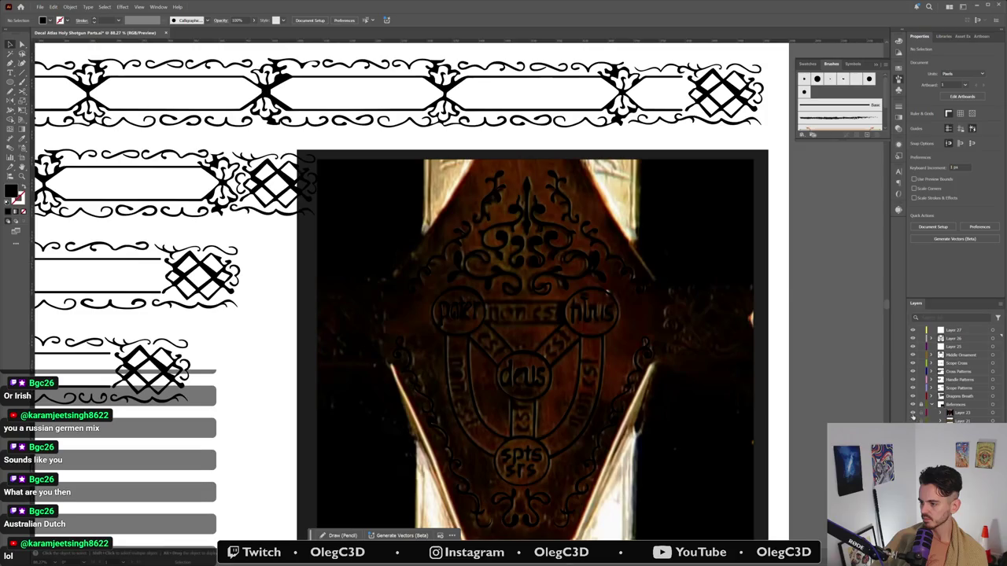
{"action": "left_click", "coordinate": [913, 417]}
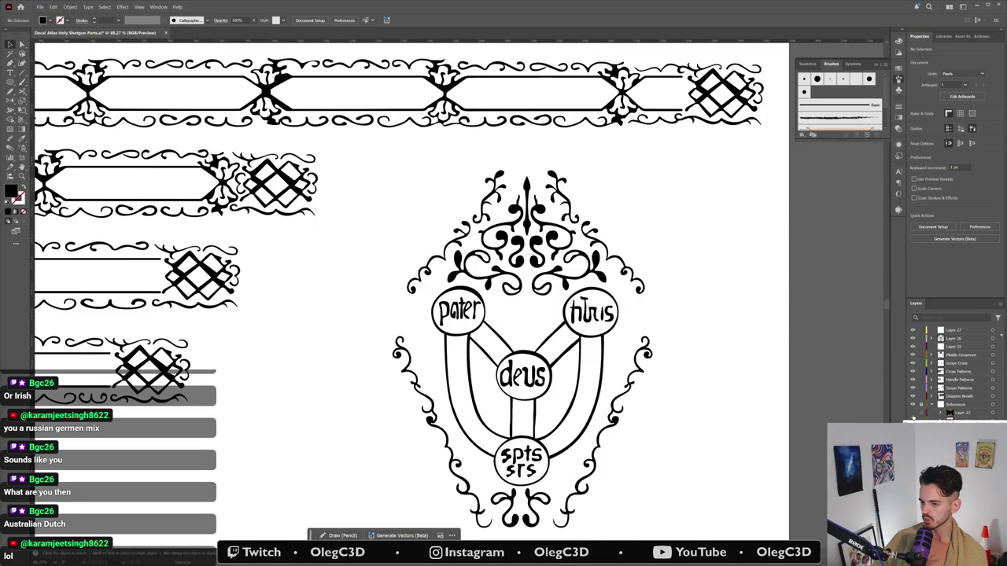
{"action": "left_click", "coordinate": [912, 414]}
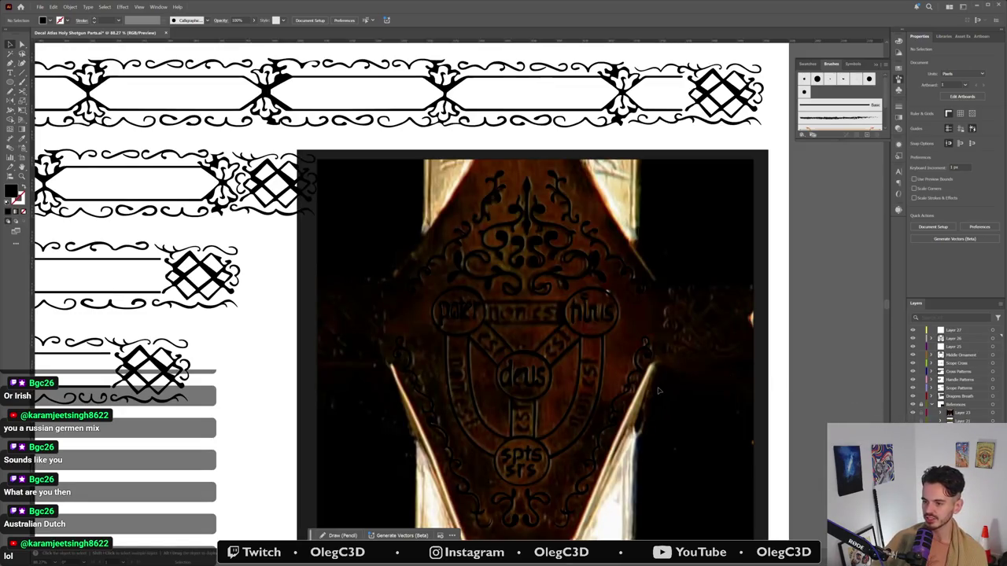
{"action": "key", "text": "z"}
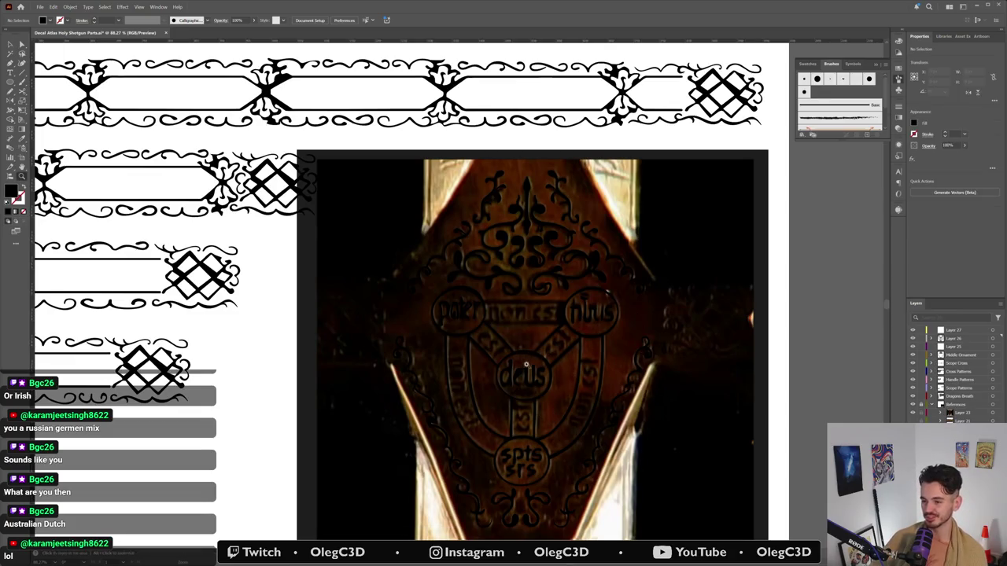
{"action": "left_click_drag", "start_coordinate": [542, 400], "coordinate": [567, 395]}
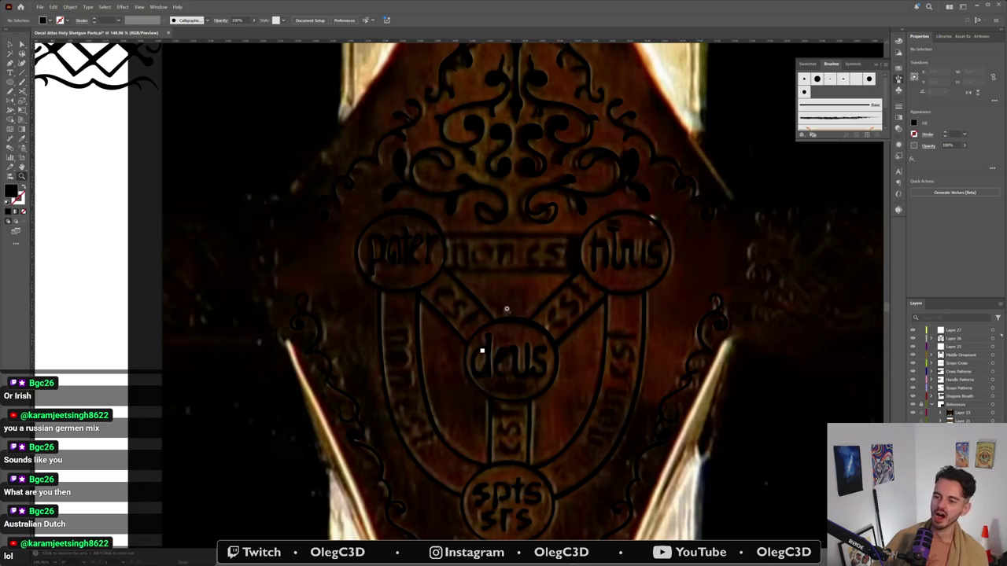
{"action": "key", "text": "v"}
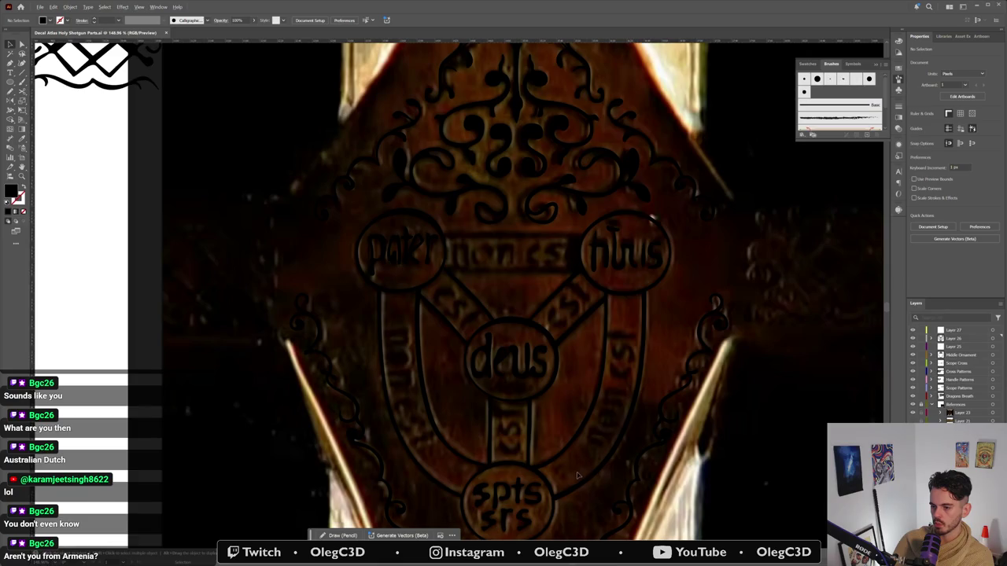
{"action": "scroll", "coordinate": [577, 475], "scroll_direction": "up", "scroll_amount": 2}
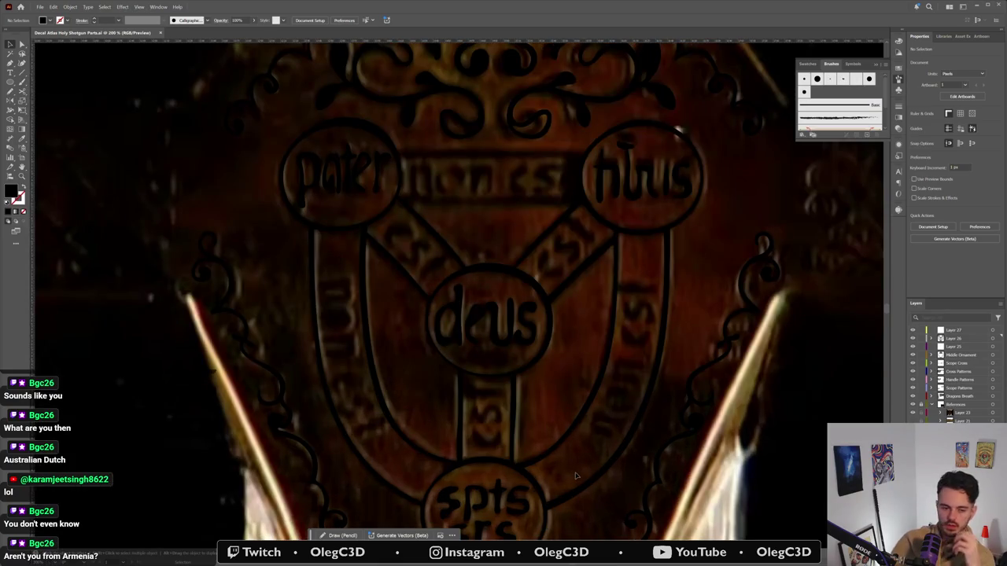
Step: Undo a stray pencil stroke and draw a small curved e stroke below pater
{"action": "left_click_drag", "start_coordinate": [338, 157], "coordinate": [343, 166]}
{"action": "key", "text": "ctrl+z"}
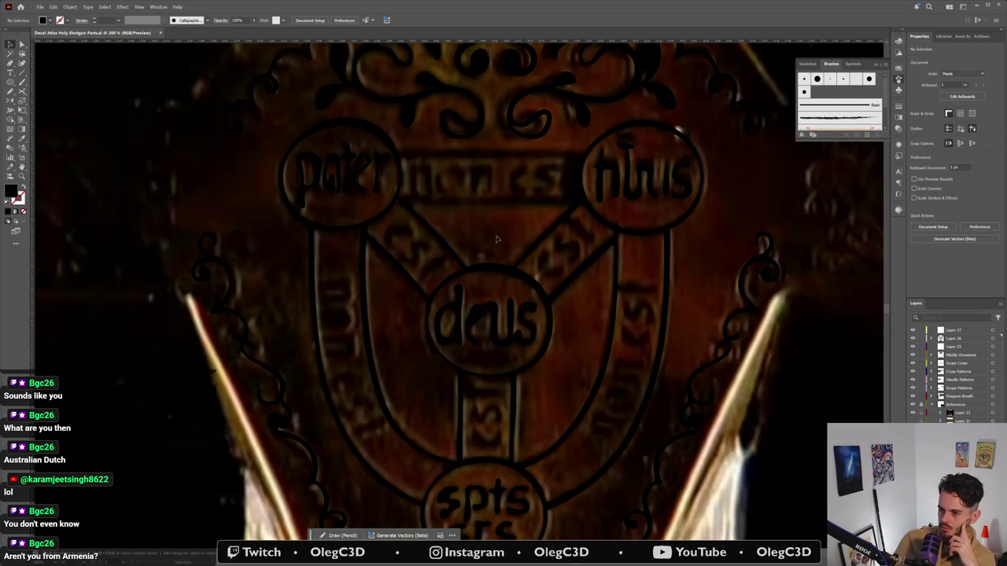
{"action": "key", "text": "p"}
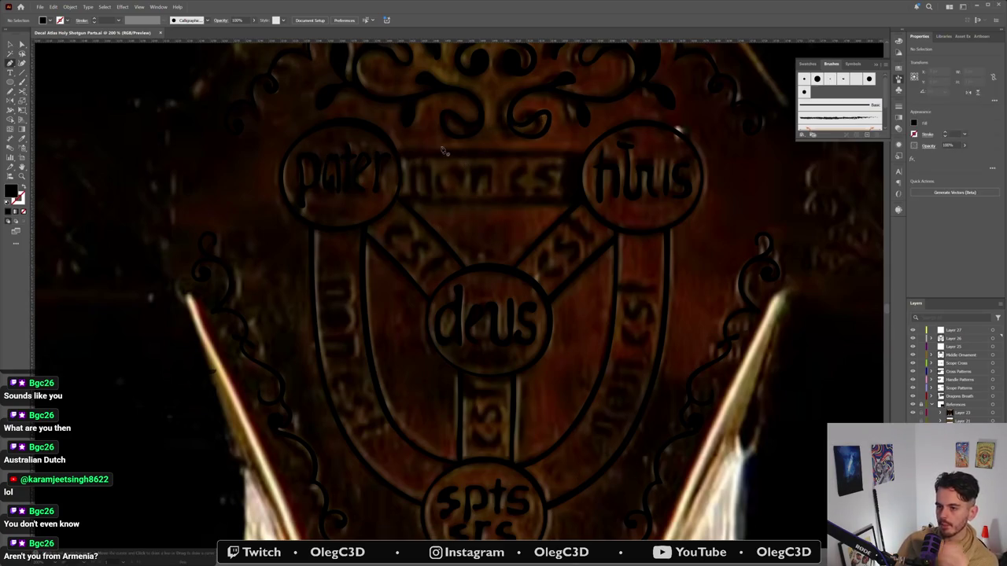
{"action": "left_click", "coordinate": [402, 236]}
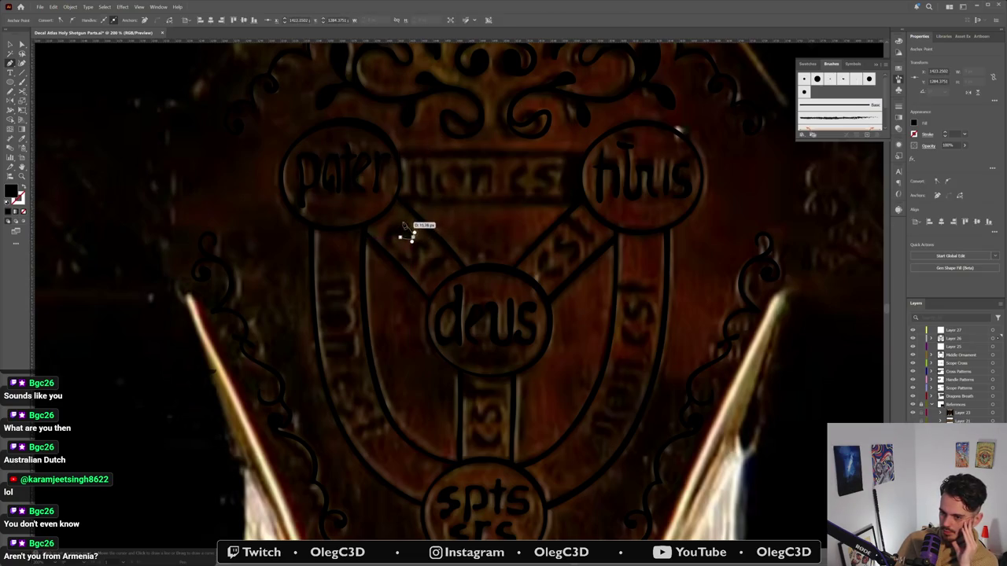
{"action": "left_click", "coordinate": [384, 247]}
{"action": "left_click_drag", "start_coordinate": [384, 246], "coordinate": [408, 239]}
Step: Drag the small curl into place on the band between pater and deus
{"action": "left_click", "coordinate": [399, 241]}
{"action": "left_click", "coordinate": [399, 240]}
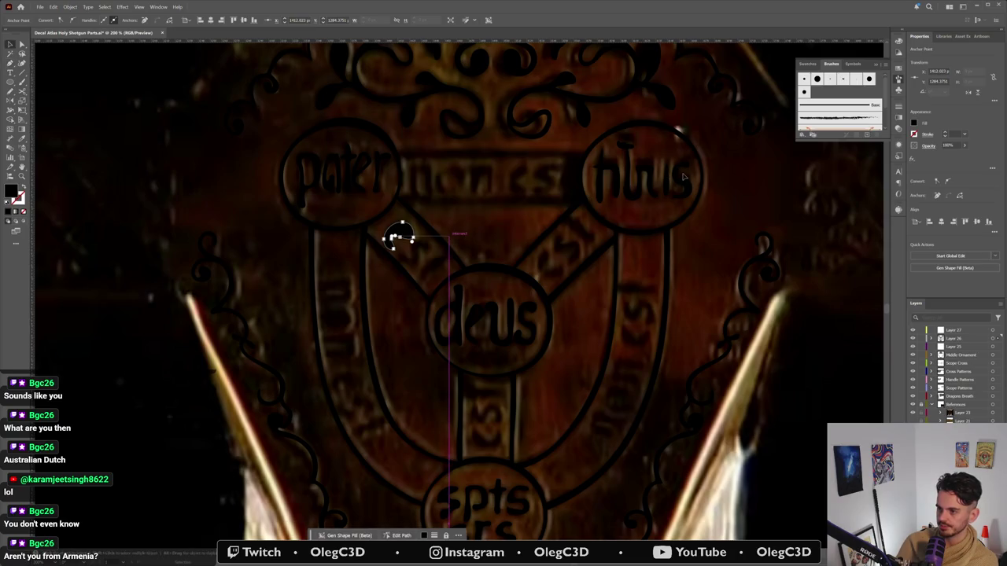
{"action": "mouse_move", "coordinate": [398, 236]}
{"action": "left_mouse_down"}
{"action": "mouse_move", "coordinate": [621, 215]}
{"action": "mouse_move", "coordinate": [420, 259]}
{"action": "left_mouse_up"}
{"action": "scroll", "coordinate": [425, 257], "scroll_direction": "up", "scroll_amount": 1}
{"action": "scroll", "coordinate": [431, 255], "scroll_direction": "up", "scroll_amount": 2}
Step: Rotate the s to the band's slant and place it beside the e
{"action": "left_click", "coordinate": [457, 232]}
{"action": "left_click_drag", "start_coordinate": [467, 220], "coordinate": [491, 264]}
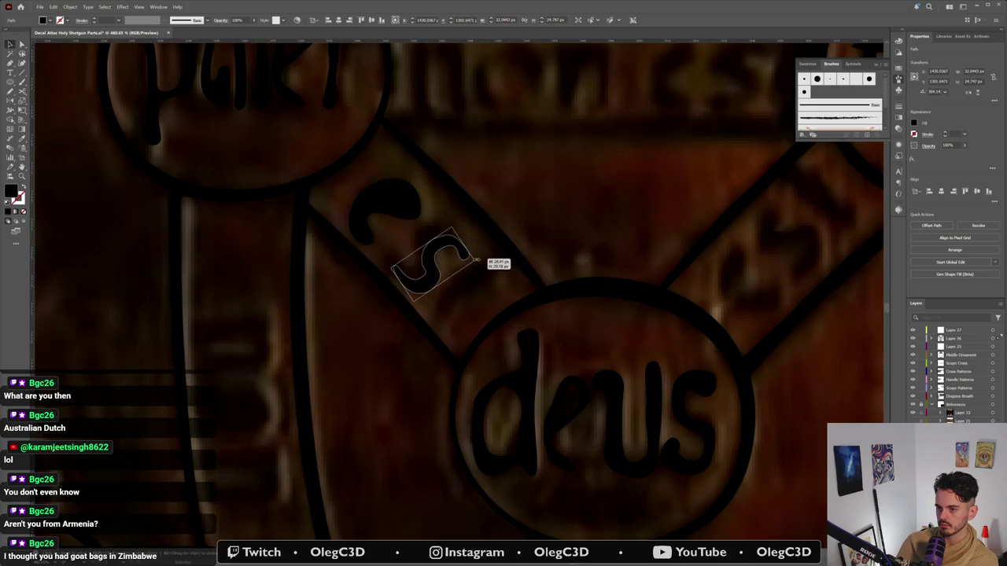
{"action": "left_click_drag", "start_coordinate": [467, 255], "coordinate": [454, 242]}
{"action": "key", "text": "a"}
{"action": "left_click", "coordinate": [461, 236]}
Step: Reshape the top of the s, undoing an accidental point deletion
{"action": "left_click", "coordinate": [455, 230]}
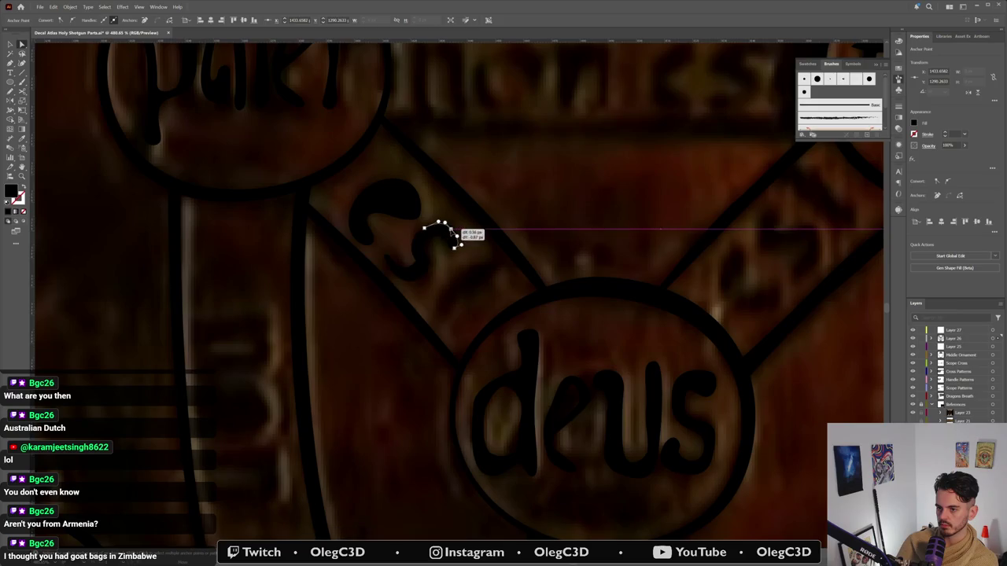
{"action": "mouse_move", "coordinate": [425, 229]}
{"action": "left_mouse_down"}
{"action": "mouse_move", "coordinate": [457, 252]}
{"action": "mouse_move", "coordinate": [440, 243]}
{"action": "left_mouse_up"}
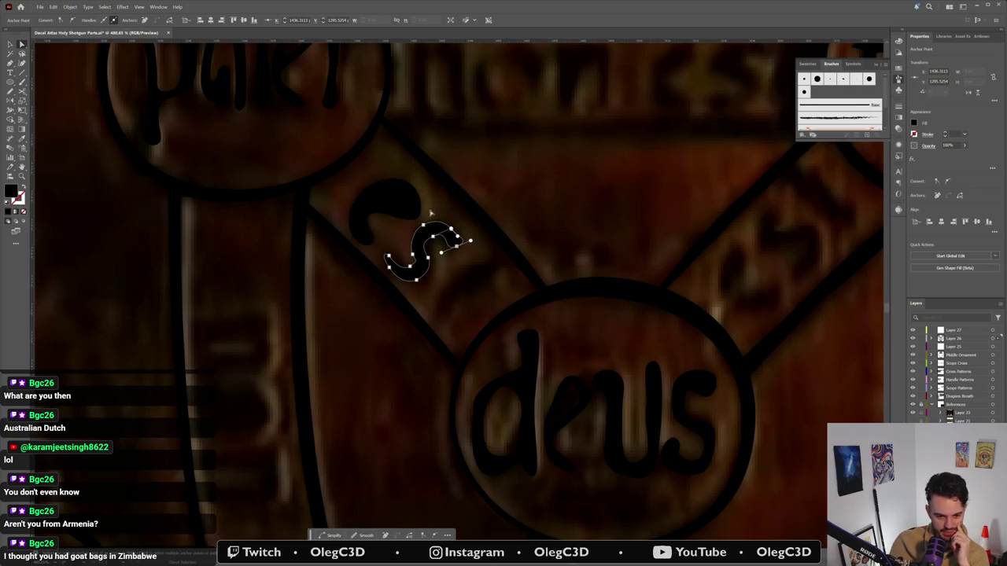
{"action": "left_click_drag", "start_coordinate": [424, 263], "coordinate": [387, 258]}
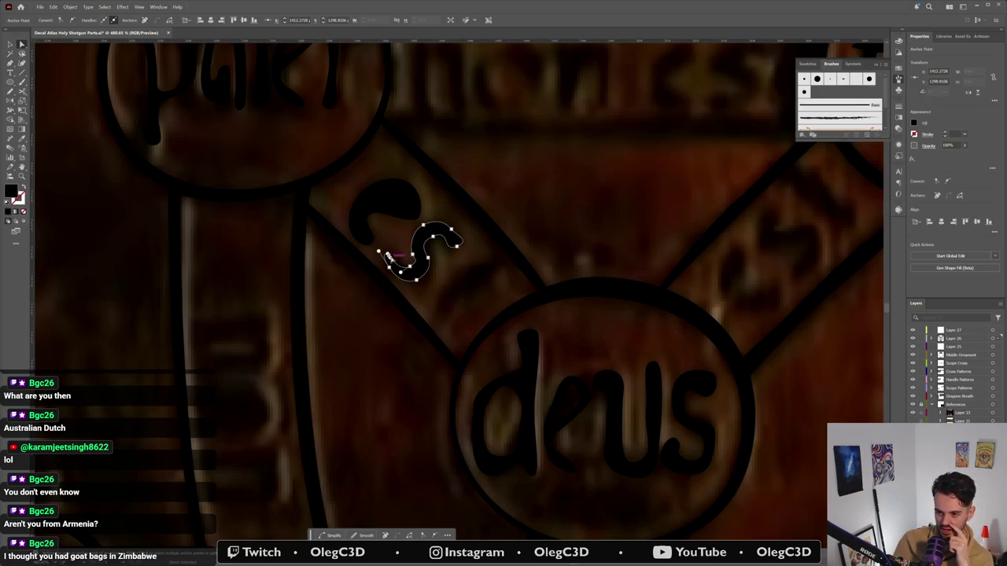
{"action": "key", "text": "Delete"}
{"action": "key", "text": "ctrl+z"}
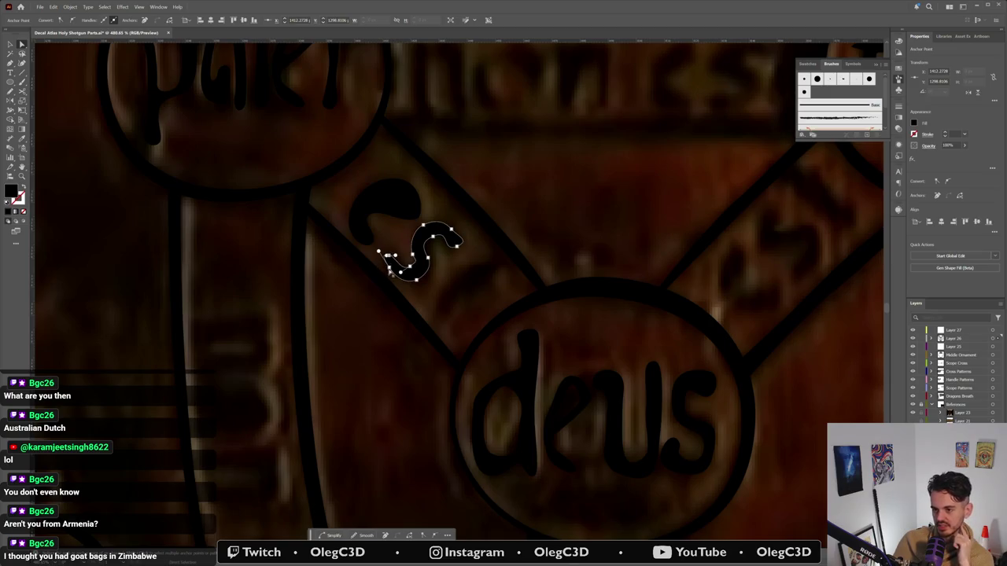
{"action": "left_click_drag", "start_coordinate": [391, 273], "coordinate": [431, 283]}
{"action": "key", "text": "ctrl+z"}
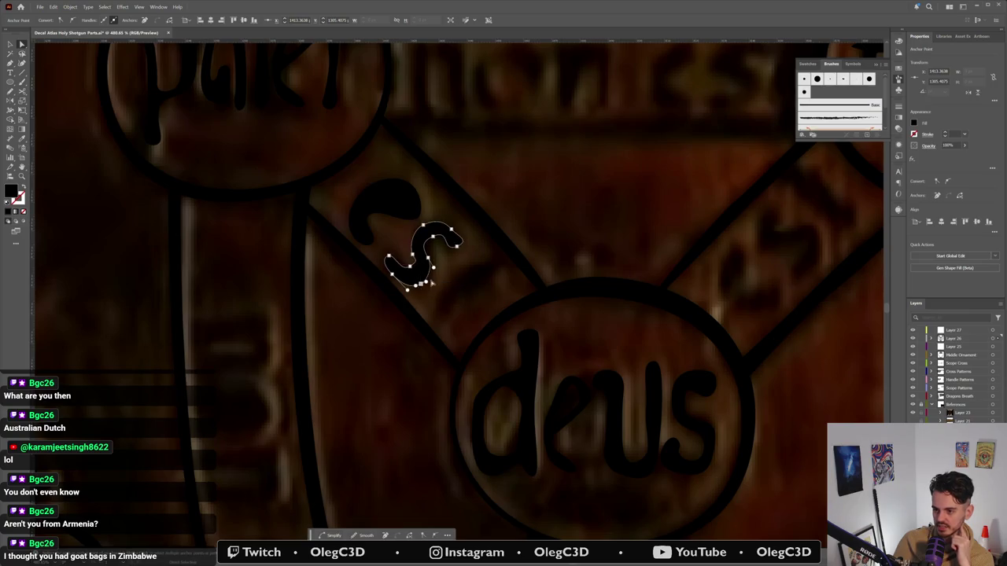
Step: Stretch the s to fit the engraving and check it zoomed out and in
{"action": "left_click", "coordinate": [409, 268]}
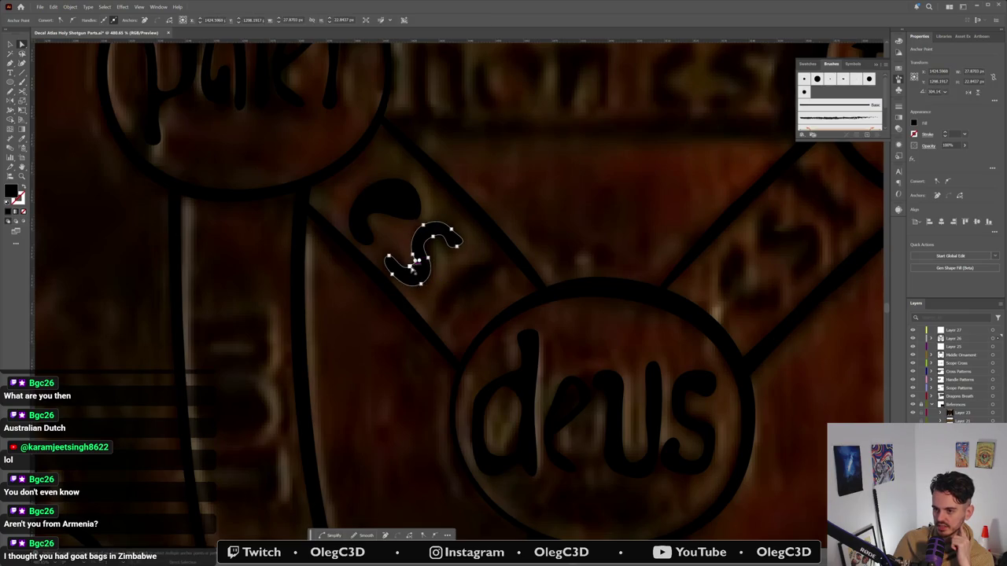
{"action": "left_click", "coordinate": [409, 268]}
{"action": "mouse_move", "coordinate": [414, 256]}
{"action": "left_mouse_down"}
{"action": "mouse_move", "coordinate": [444, 260]}
{"action": "mouse_move", "coordinate": [431, 276]}
{"action": "mouse_move", "coordinate": [438, 236]}
{"action": "left_mouse_up"}
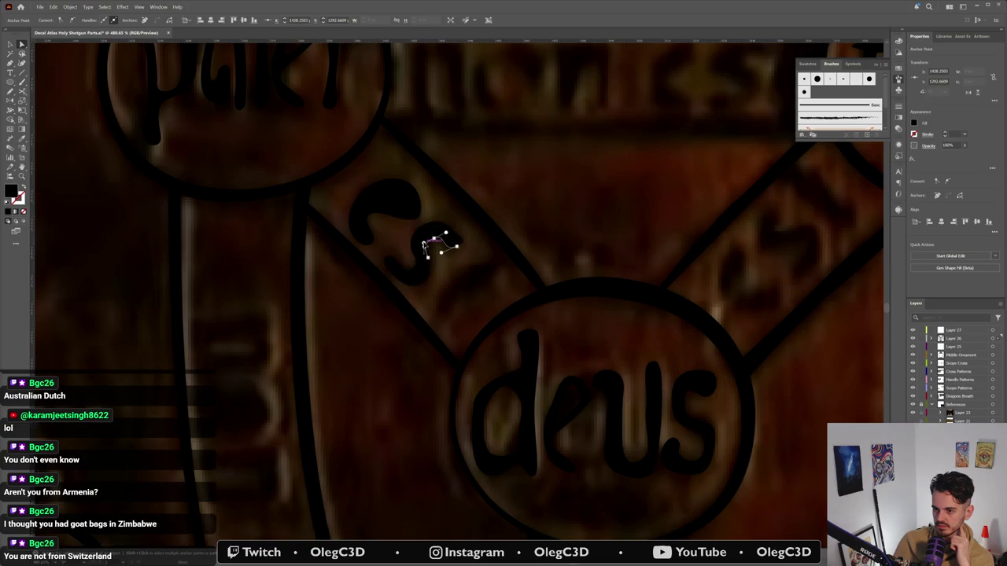
{"action": "left_click", "coordinate": [460, 301]}
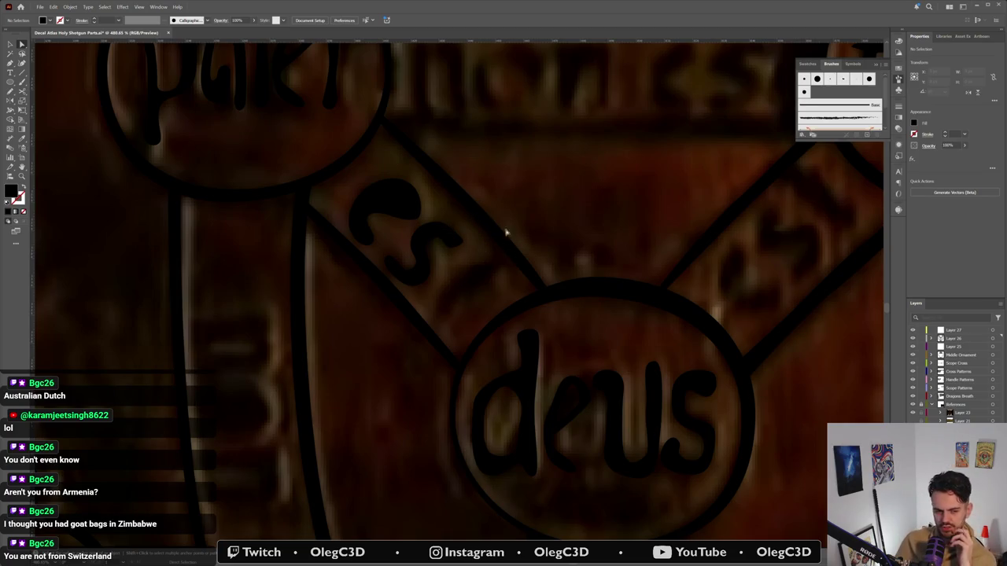
{"action": "left_click", "coordinate": [488, 291], "text": "alt"}
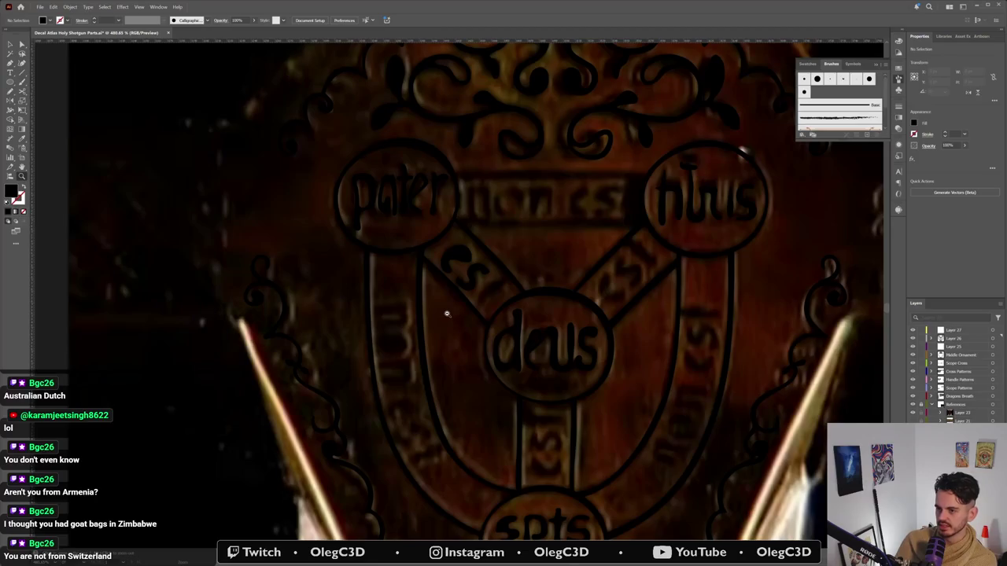
{"action": "left_click", "coordinate": [499, 292]}
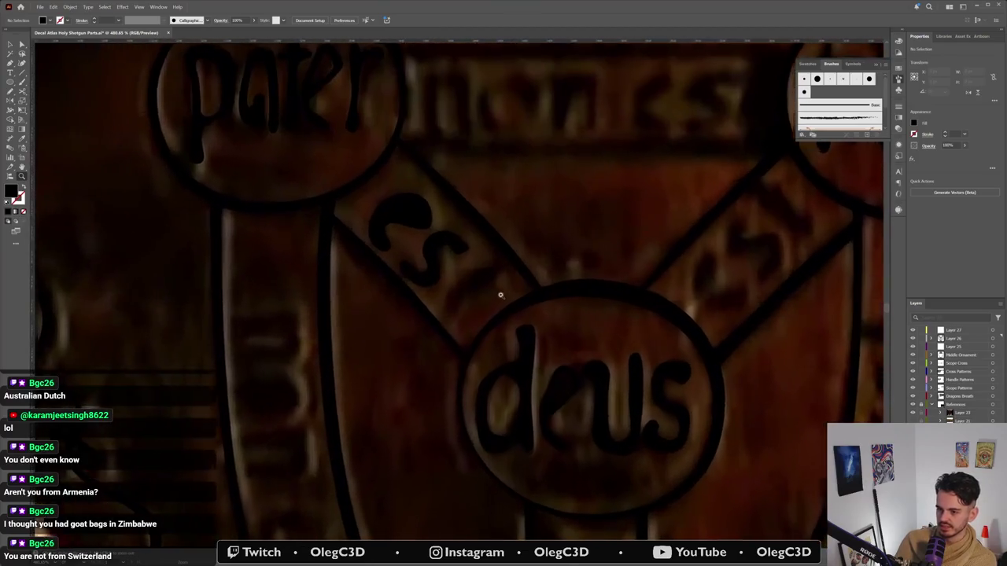
{"action": "left_click", "coordinate": [469, 250]}
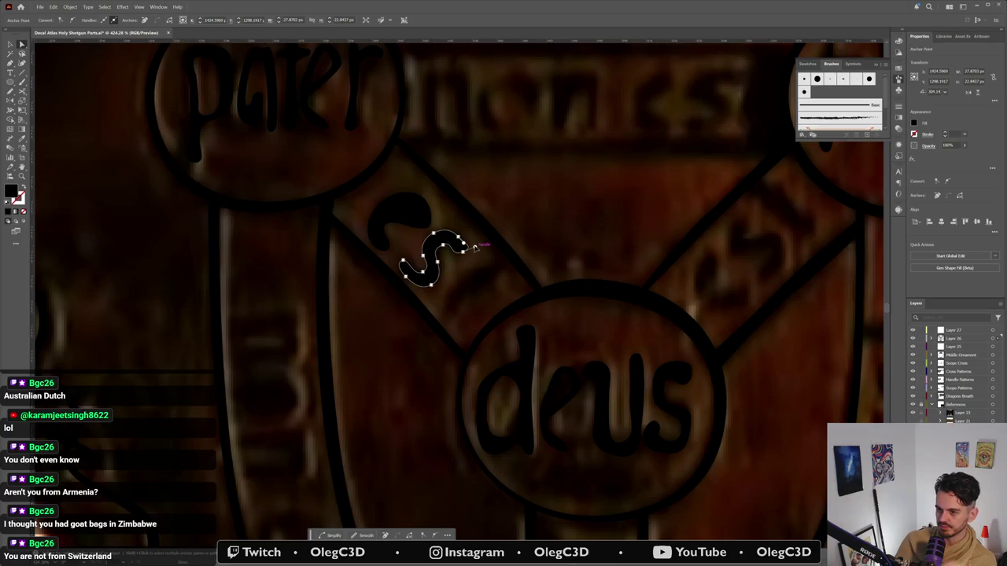
{"action": "left_click", "coordinate": [470, 271]}
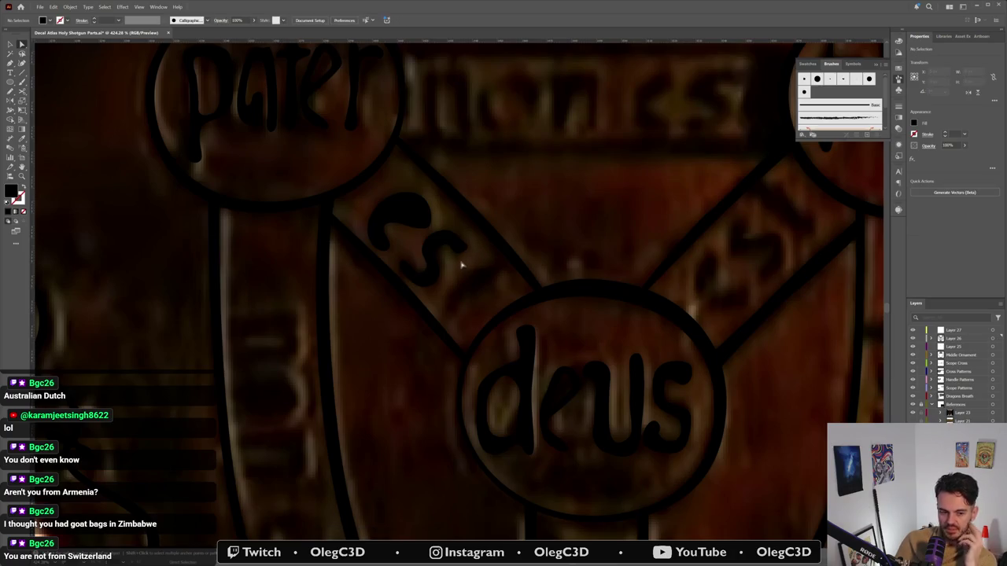
{"action": "key", "text": "p"}
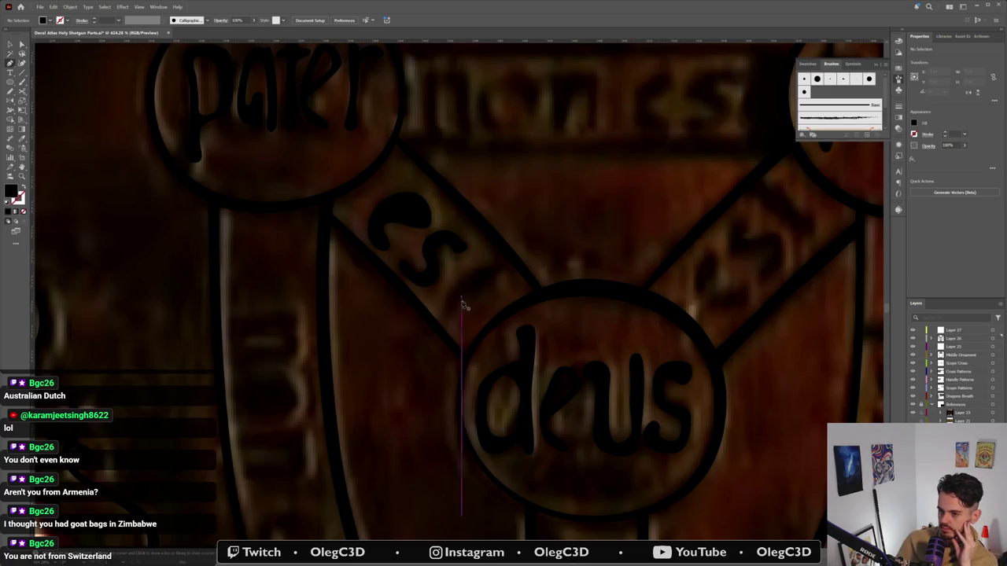
Step: Draw a curved Pen path where the band meets deus, undoing the last anchor
{"action": "left_click", "coordinate": [467, 296]}
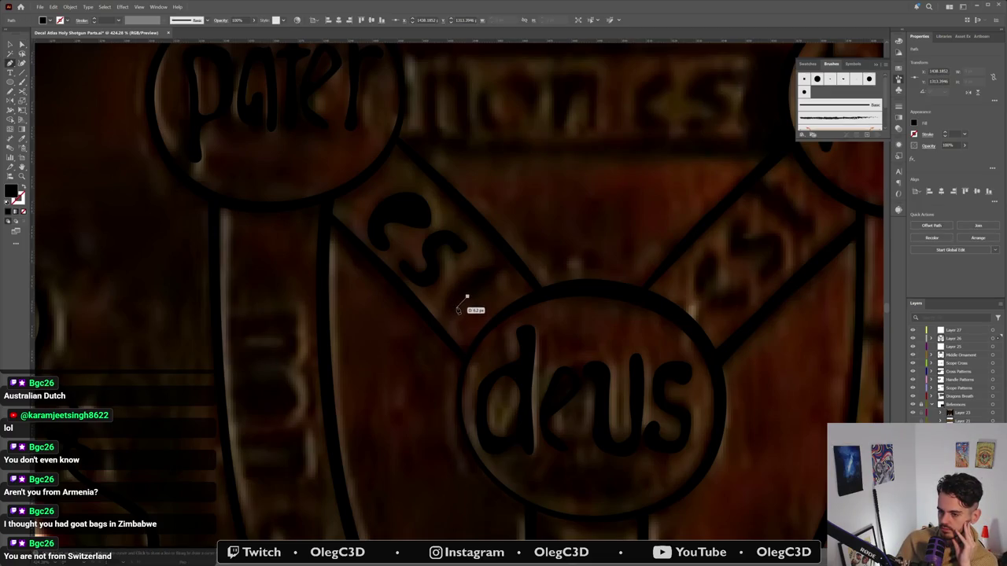
{"action": "left_click", "coordinate": [445, 309]}
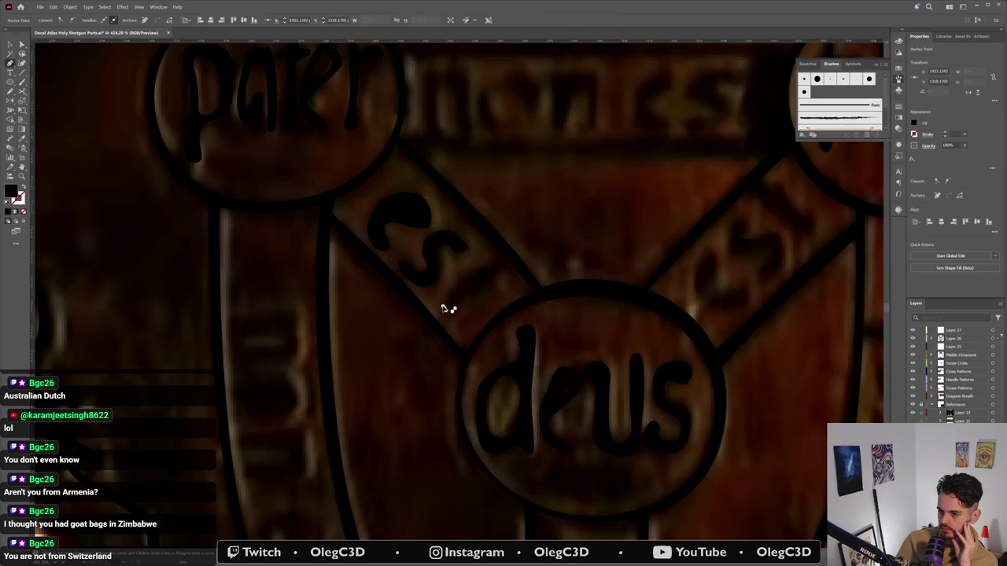
{"action": "left_click_drag", "start_coordinate": [445, 304], "coordinate": [468, 293]}
{"action": "mouse_move", "coordinate": [457, 270]}
{"action": "left_mouse_down"}
{"action": "mouse_move", "coordinate": [497, 272]}
{"action": "mouse_move", "coordinate": [475, 304]}
{"action": "mouse_move", "coordinate": [467, 295]}
{"action": "mouse_move", "coordinate": [492, 269]}
{"action": "mouse_move", "coordinate": [403, 271]}
{"action": "left_mouse_up"}
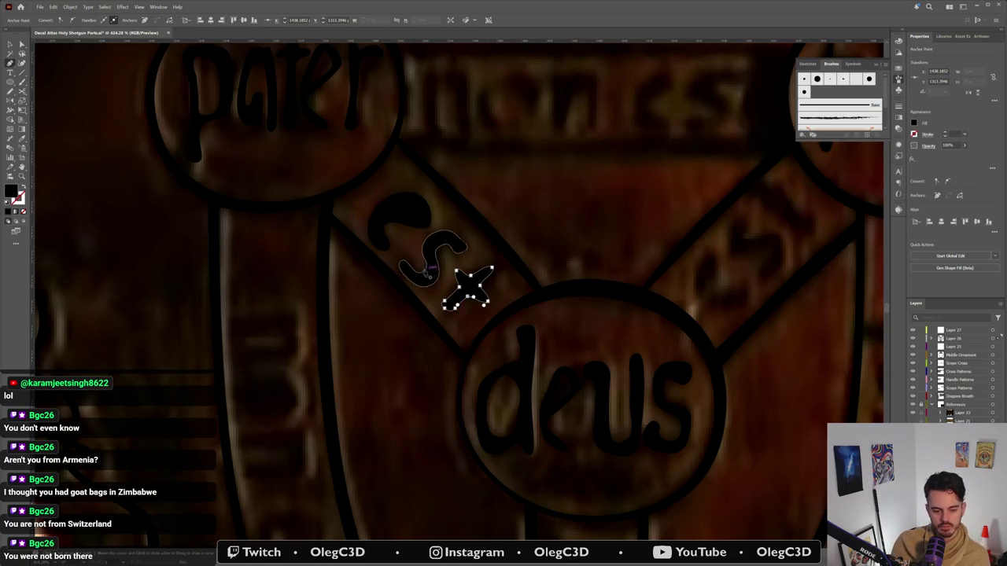
{"action": "key", "text": "ctrl+z"}
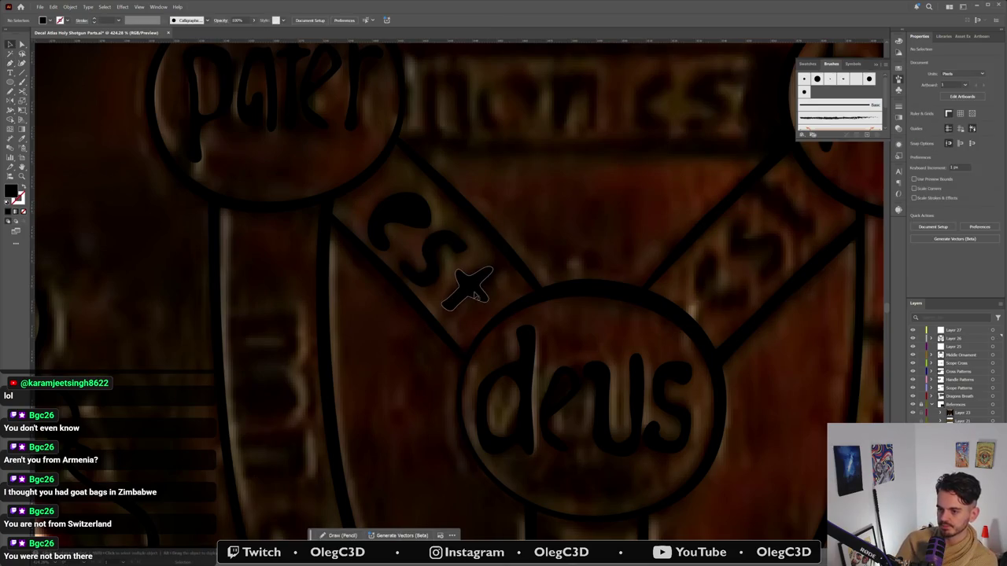
Step: Select the cross shape together with the c and s of est
{"action": "key", "text": "v"}
{"action": "left_click", "coordinate": [489, 304]}
{"action": "key", "text": "a"}
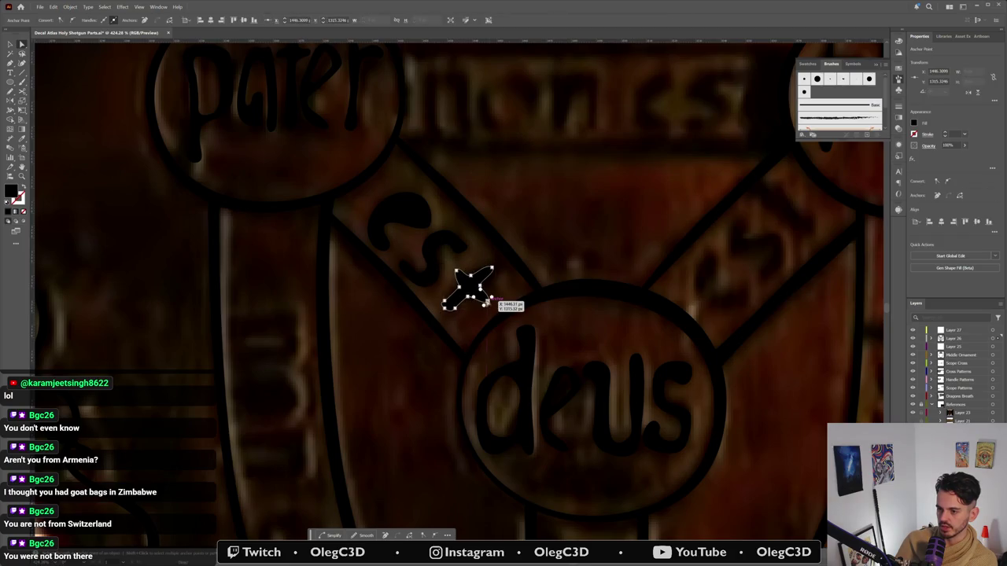
{"action": "left_click", "coordinate": [485, 298]}
{"action": "key", "text": "v"}
{"action": "left_click", "coordinate": [472, 282]}
{"action": "left_click", "coordinate": [423, 232], "text": "shift"}
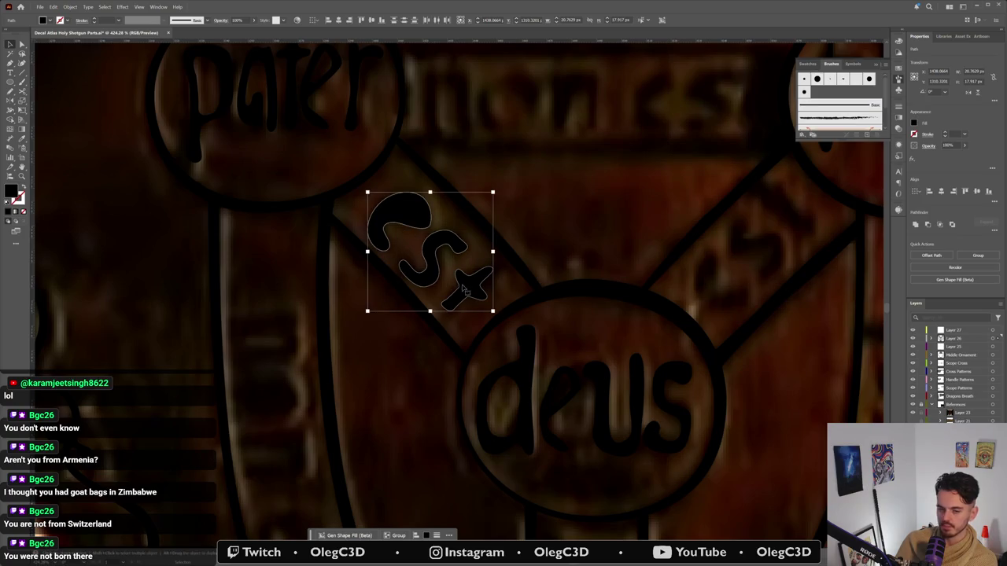
Step: Alt-drag a copy of est onto the right band and rotate it along the band
{"action": "key", "text": "a"}
{"action": "scroll", "coordinate": [503, 311], "scroll_direction": "down", "scroll_amount": 2}
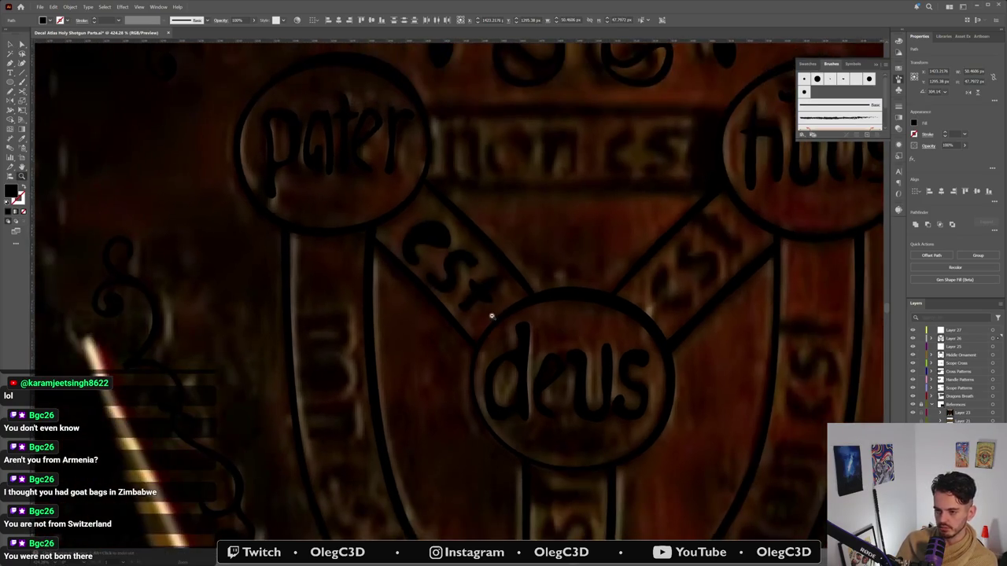
{"action": "key", "text": "v"}
{"action": "scroll", "coordinate": [472, 275], "scroll_direction": "right", "scroll_amount": 3}
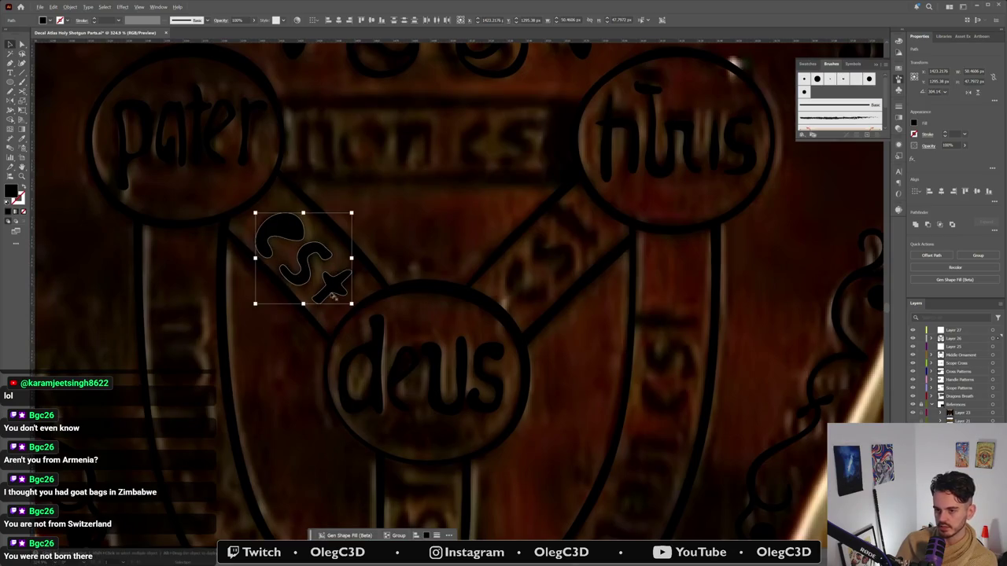
{"action": "left_click_drag", "start_coordinate": [333, 297], "coordinate": [557, 281]}
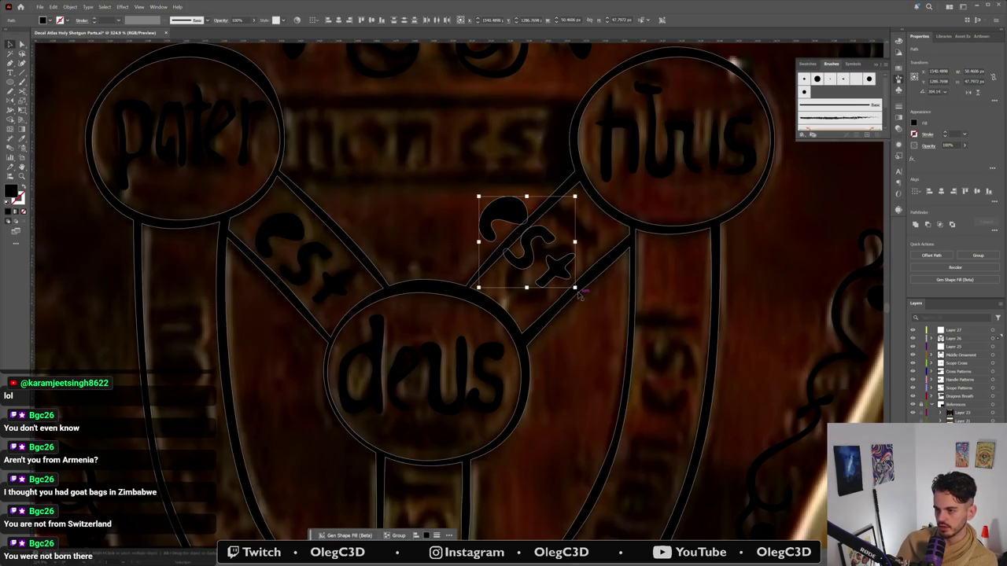
{"action": "left_click_drag", "start_coordinate": [582, 289], "coordinate": [603, 206]}
{"action": "mouse_move", "coordinate": [553, 244]}
{"action": "left_mouse_down"}
{"action": "mouse_move", "coordinate": [554, 259]}
{"action": "mouse_move", "coordinate": [574, 272]}
{"action": "left_mouse_up"}
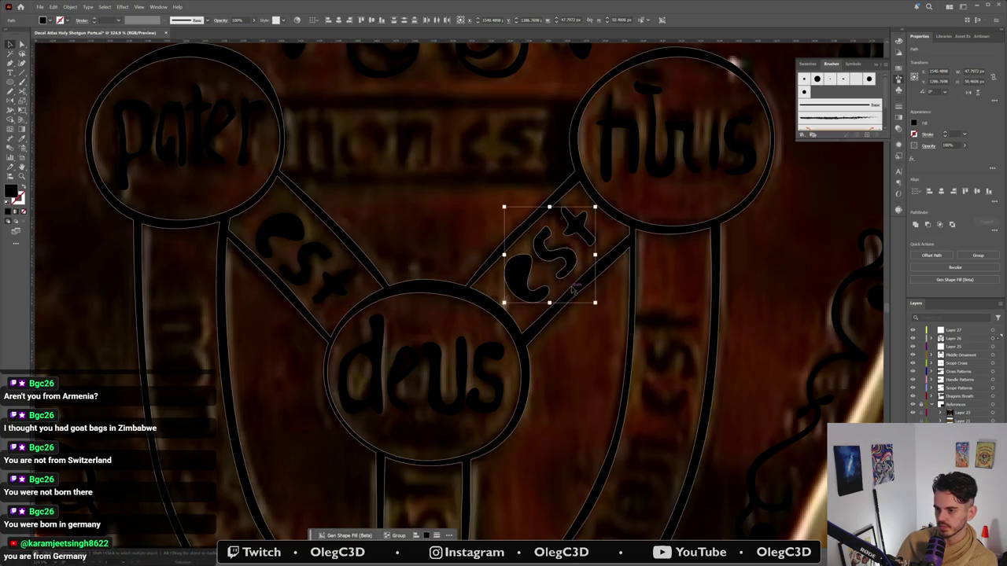
Step: Place another est copy upright below deus and nudge its cross into line
{"action": "scroll", "coordinate": [527, 379], "scroll_direction": "down", "scroll_amount": 3}
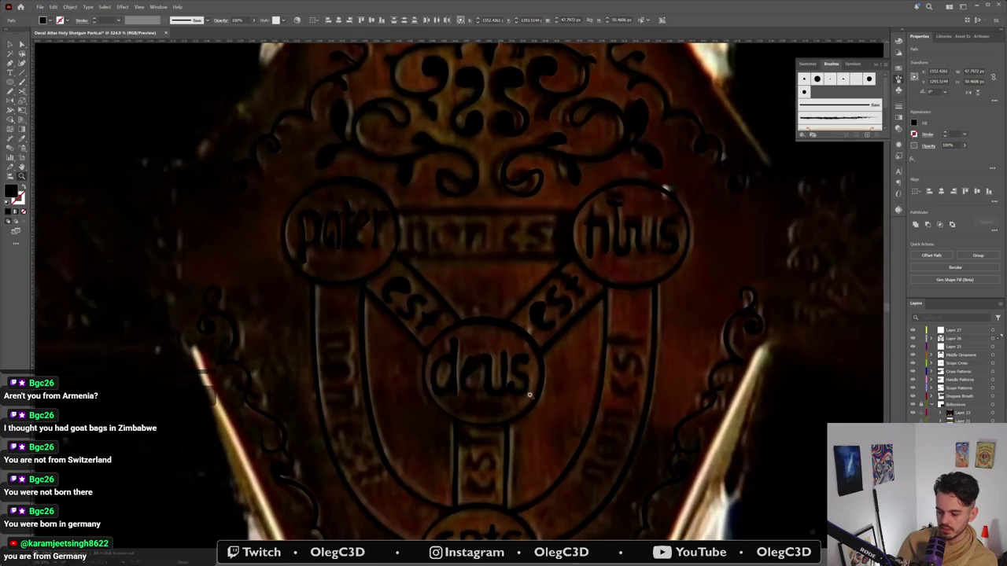
{"action": "scroll", "coordinate": [527, 315], "scroll_direction": "up", "scroll_amount": 5}
{"action": "left_click", "coordinate": [520, 169]}
{"action": "left_click_drag", "start_coordinate": [547, 166], "coordinate": [450, 412]}
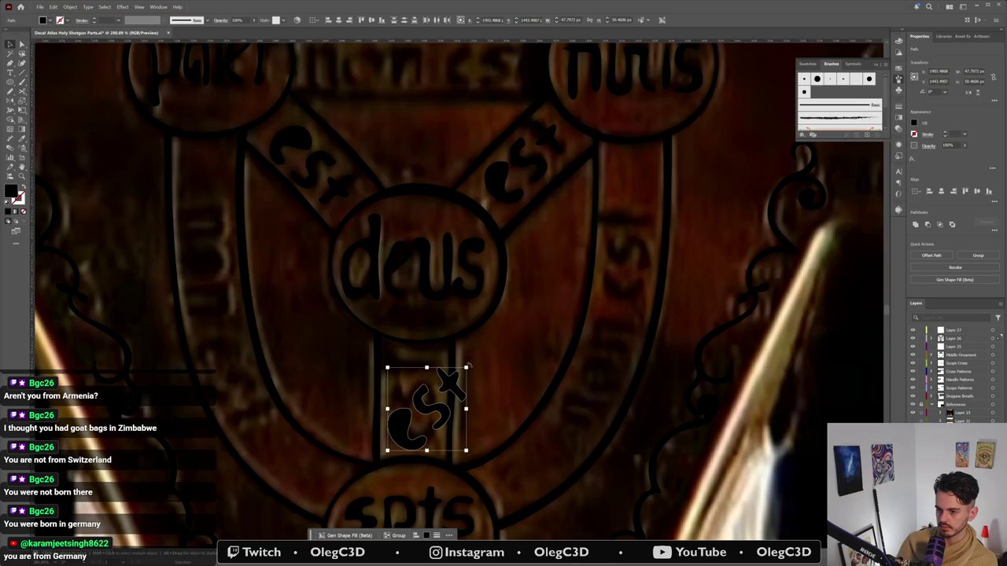
{"action": "left_click_drag", "start_coordinate": [468, 366], "coordinate": [437, 348]}
{"action": "left_click_drag", "start_coordinate": [433, 407], "coordinate": [427, 403]}
{"action": "left_click", "coordinate": [485, 438]}
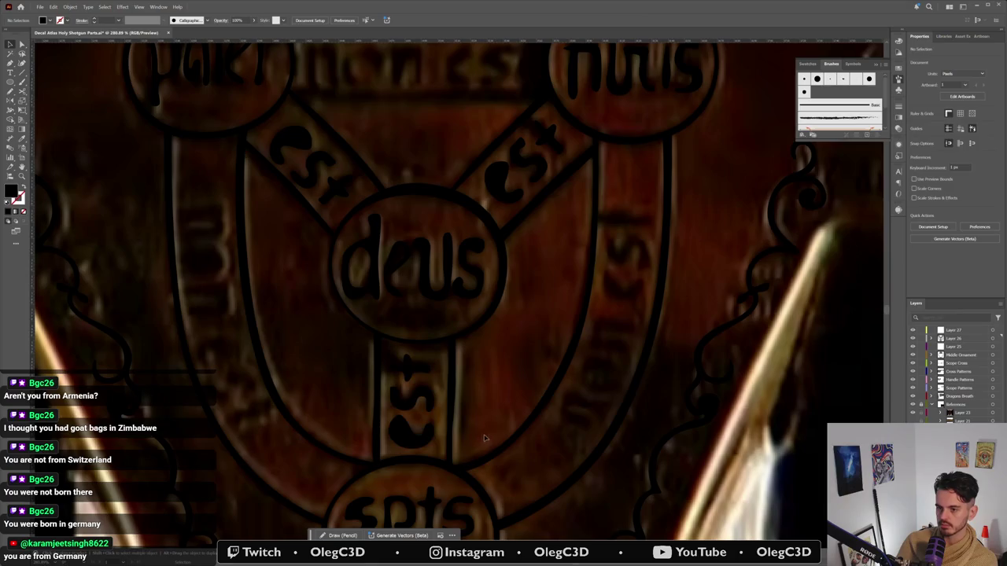
{"action": "left_click", "coordinate": [423, 370]}
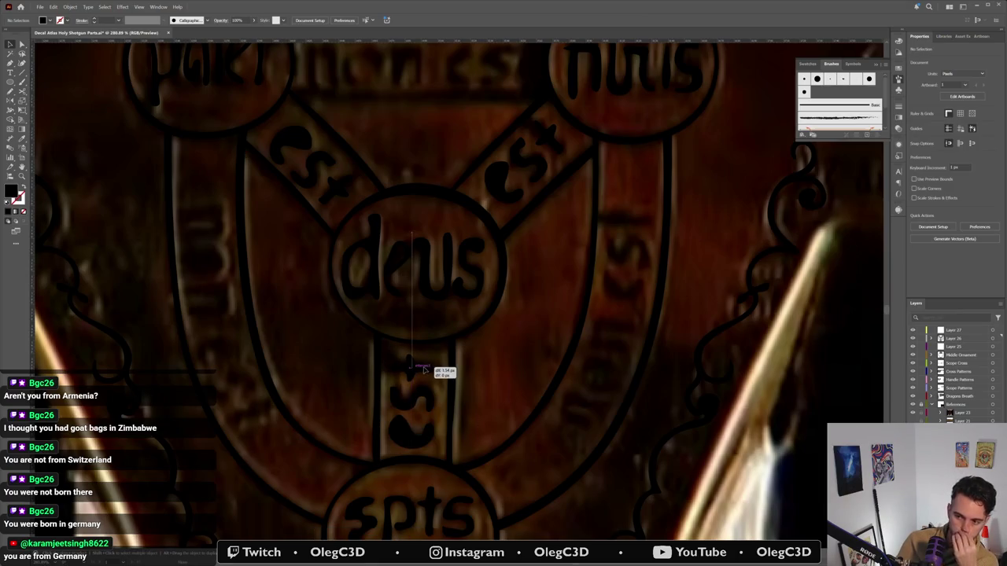
{"action": "left_click_drag", "start_coordinate": [422, 369], "coordinate": [421, 366]}
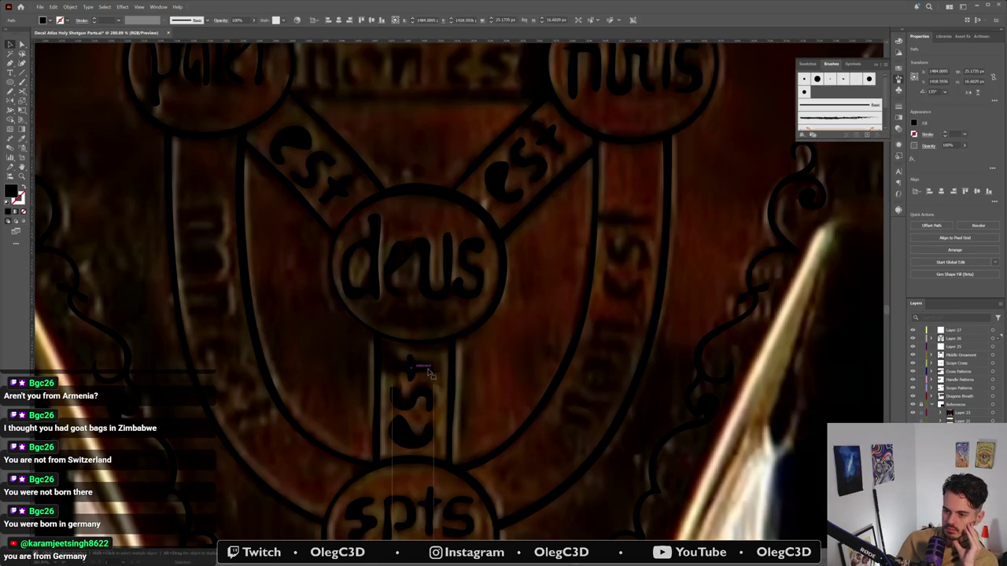
{"action": "left_click", "coordinate": [529, 366]}
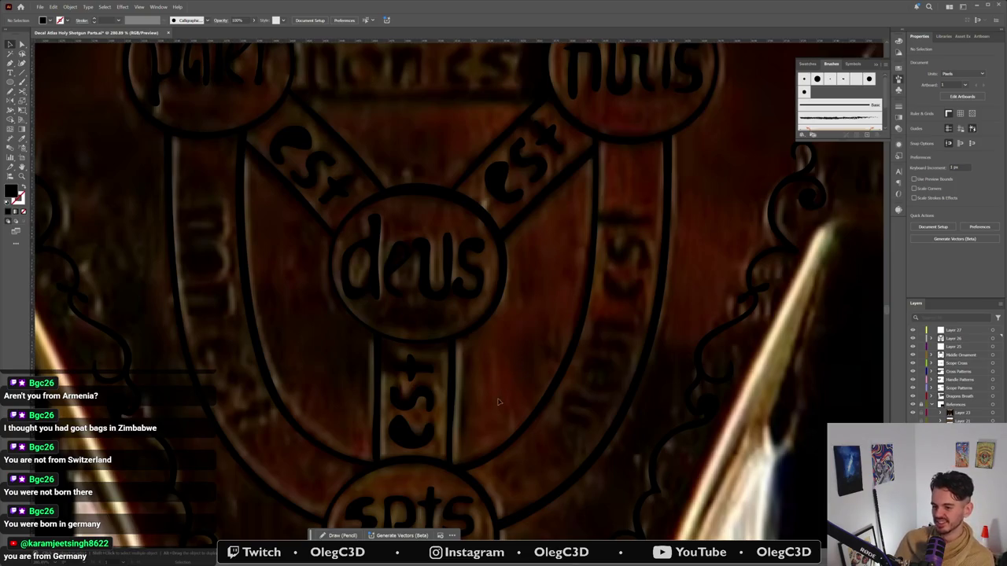
{"action": "scroll", "coordinate": [504, 324], "scroll_direction": "down", "scroll_amount": 2}
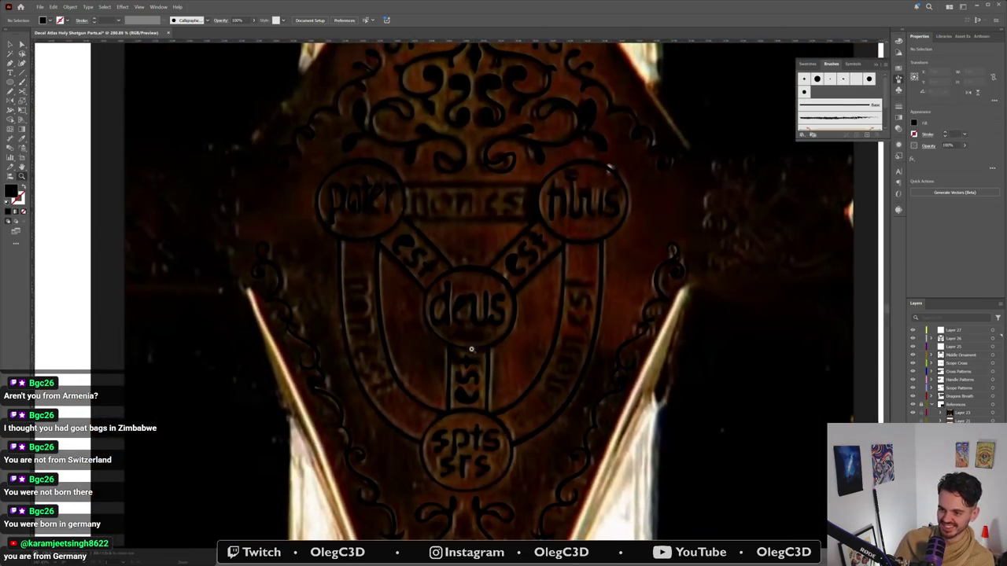
Step: Zoom into the banner and start tracing the first n with Fill set to None
{"action": "scroll", "coordinate": [474, 308], "scroll_direction": "up", "scroll_amount": 2}
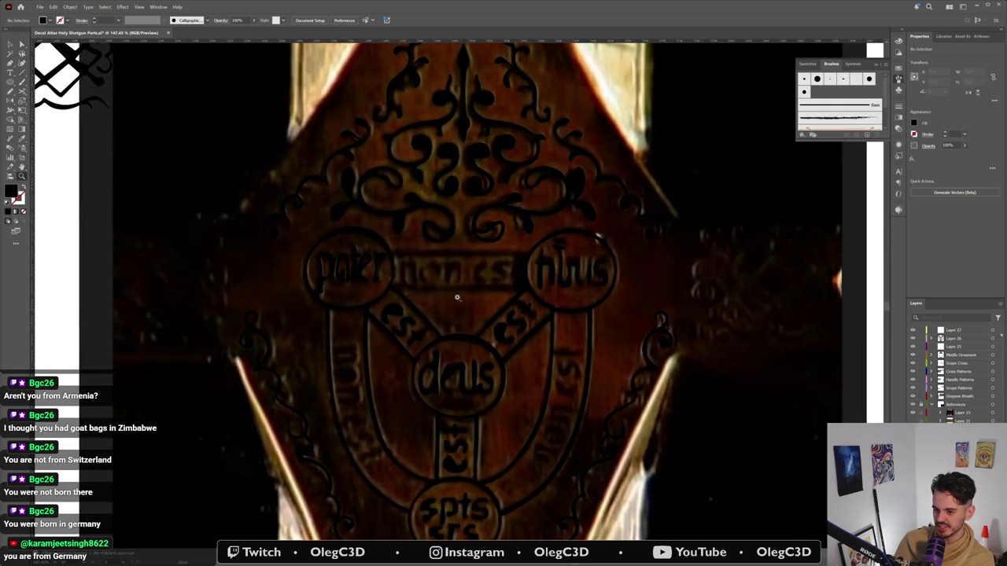
{"action": "scroll", "coordinate": [478, 293], "scroll_direction": "up", "scroll_amount": 1}
{"action": "scroll", "coordinate": [478, 293], "scroll_direction": "up", "scroll_amount": 2}
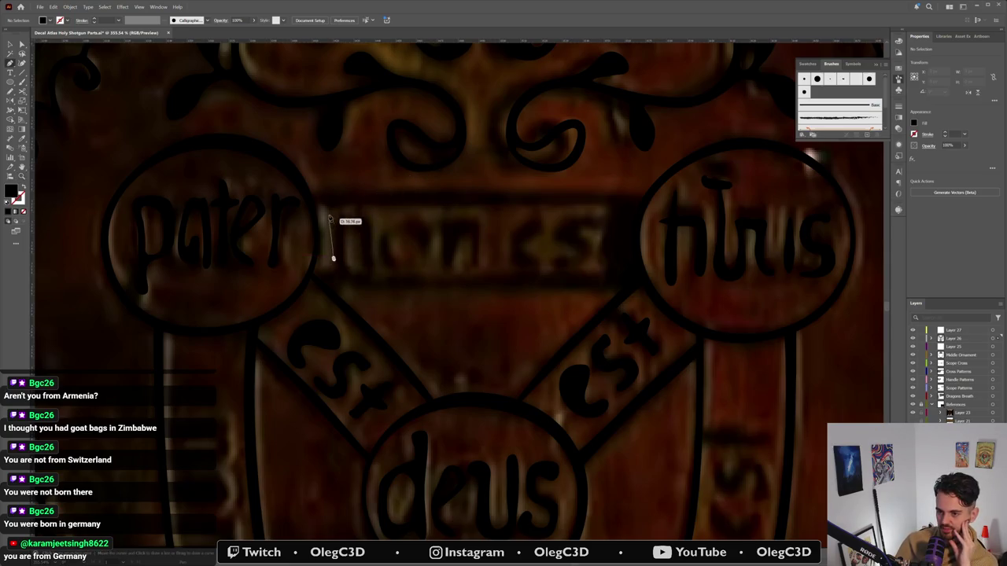
{"action": "left_click", "coordinate": [337, 217]}
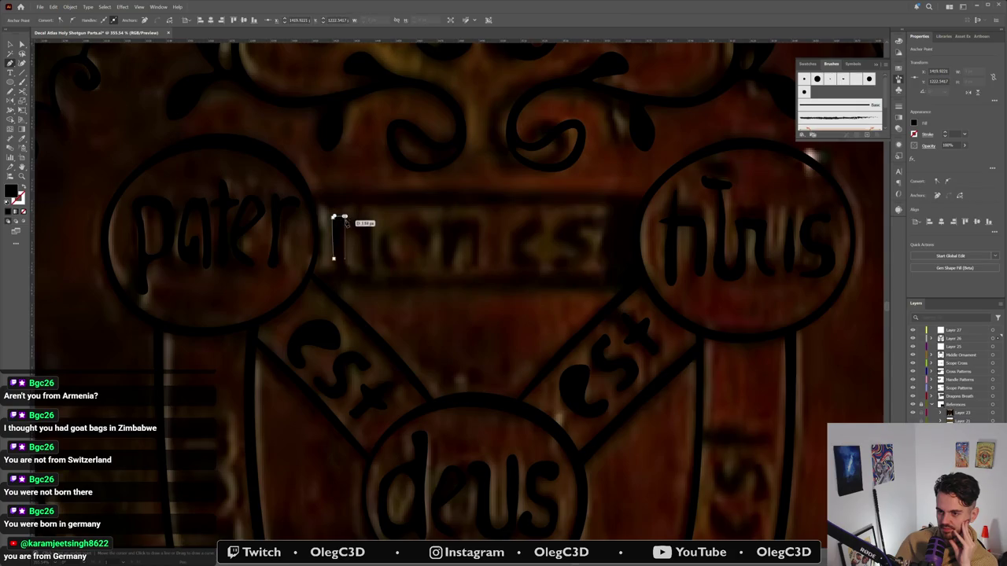
{"action": "left_click_drag", "start_coordinate": [345, 220], "coordinate": [366, 215]}
{"action": "left_click", "coordinate": [337, 218]}
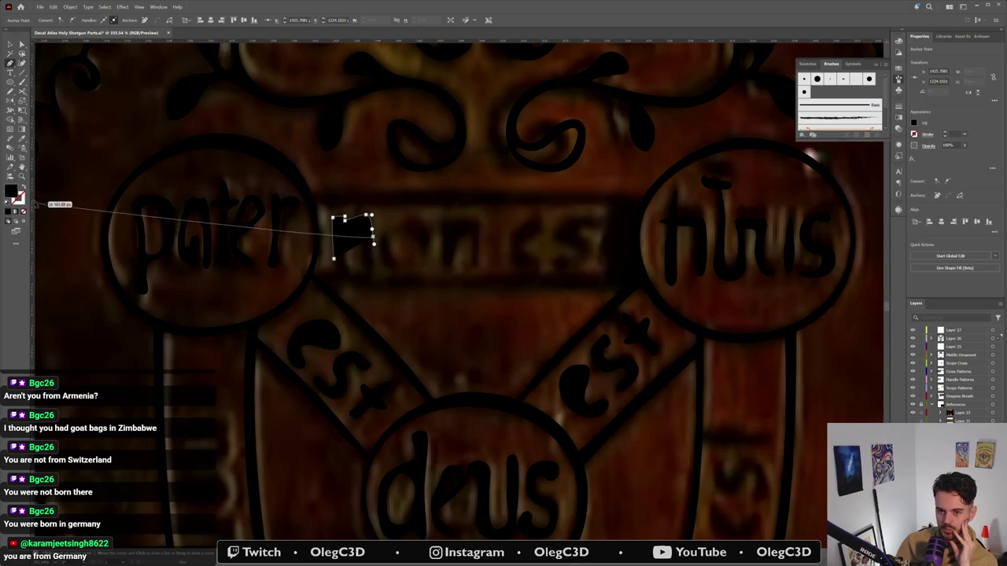
{"action": "left_click", "coordinate": [22, 188]}
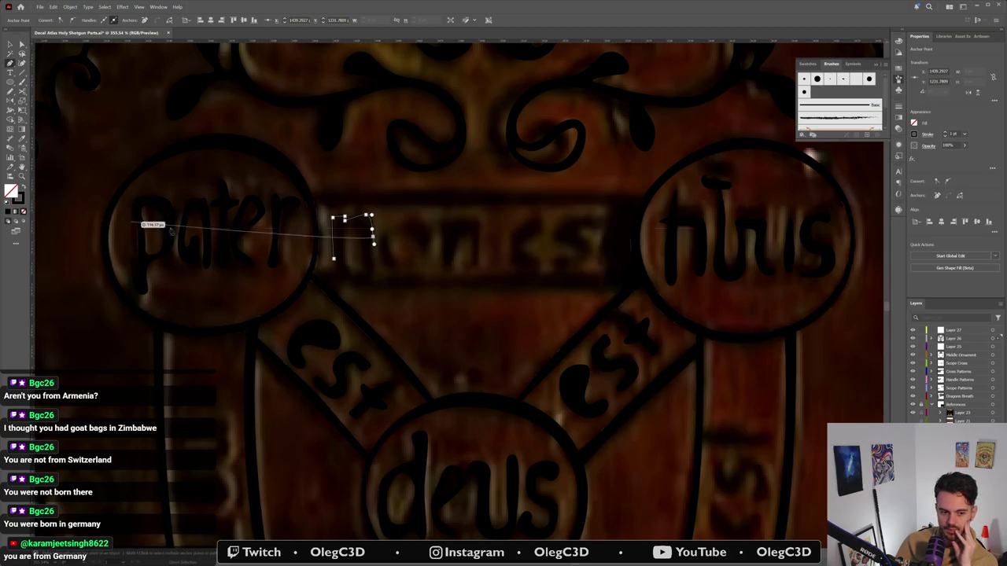
{"action": "left_click", "coordinate": [373, 263]}
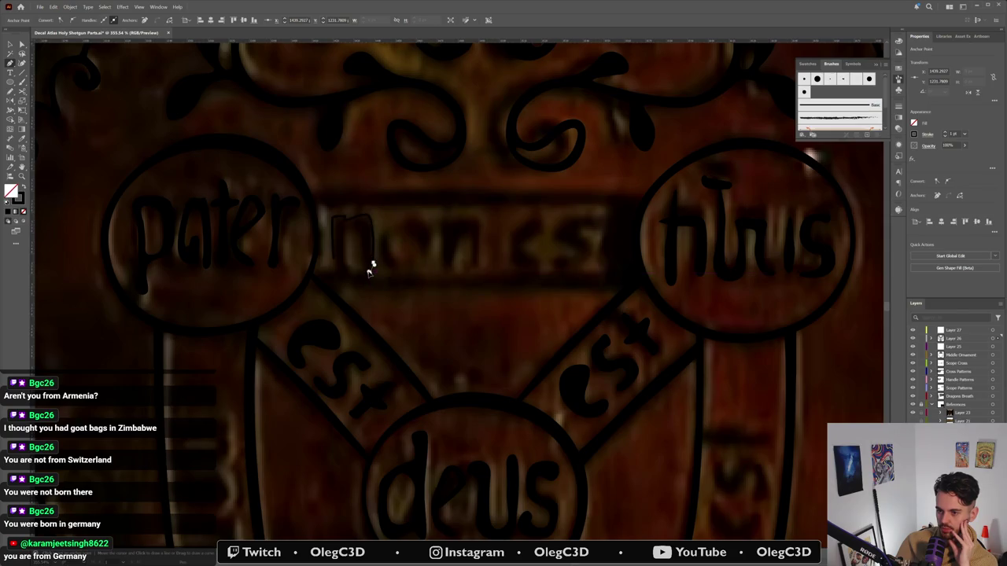
Step: Redraw the n's left stroke, arch and right stroke to complete its outline
{"action": "left_click", "coordinate": [362, 239]}
{"action": "left_click", "coordinate": [362, 250]}
{"action": "left_click", "coordinate": [367, 272]}
{"action": "key", "text": "Delete"}
{"action": "left_click", "coordinate": [351, 231]}
{"action": "left_click", "coordinate": [343, 240]}
{"action": "left_click", "coordinate": [351, 230]}
{"action": "left_click", "coordinate": [344, 272]}
{"action": "left_click", "coordinate": [352, 271]}
{"action": "left_click", "coordinate": [335, 270]}
{"action": "left_click", "coordinate": [332, 218]}
{"action": "left_click", "coordinate": [365, 214]}
{"action": "left_click", "coordinate": [373, 236]}
{"action": "left_click", "coordinate": [370, 271]}
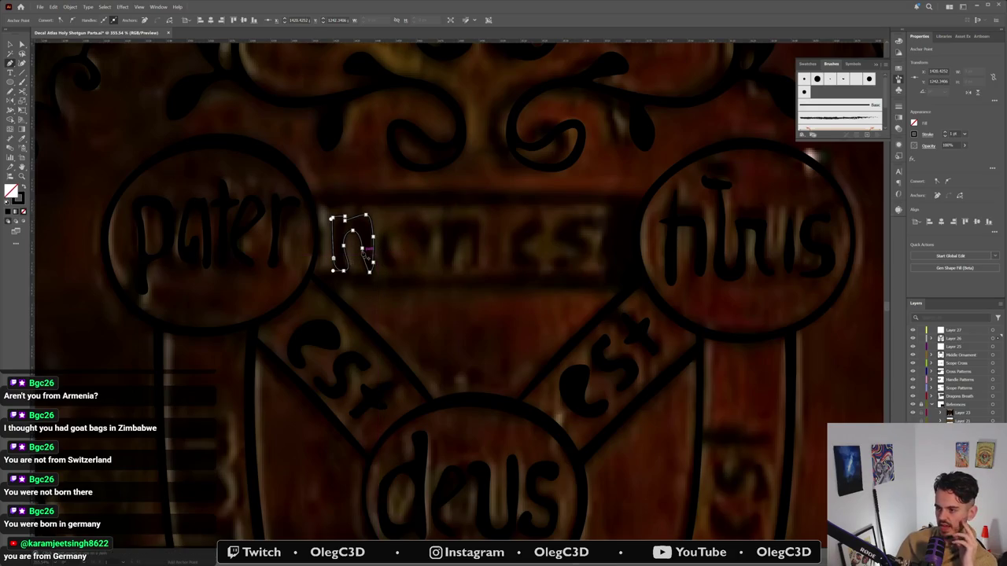
{"action": "key", "text": "super"}
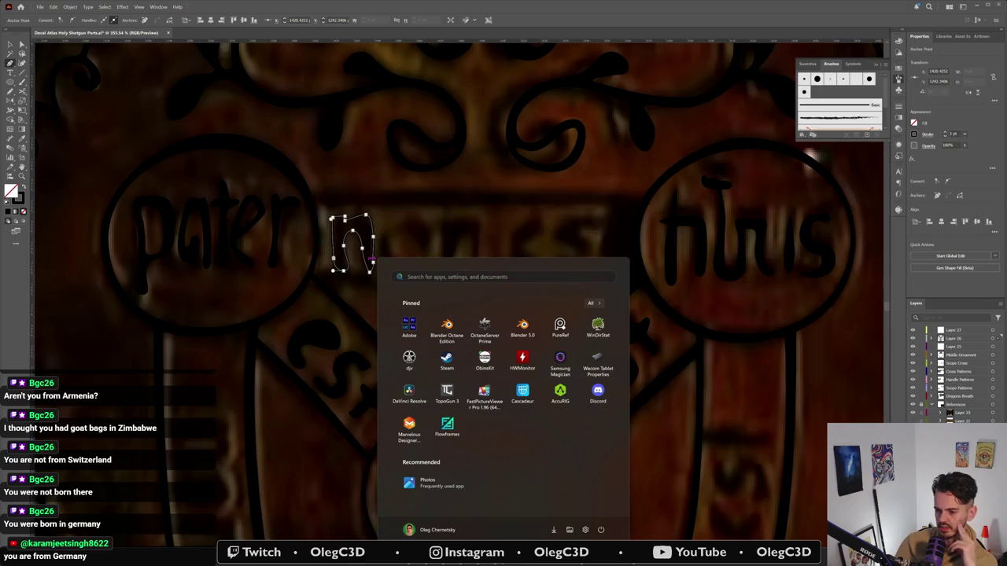
{"action": "left_click", "coordinate": [560, 329]}
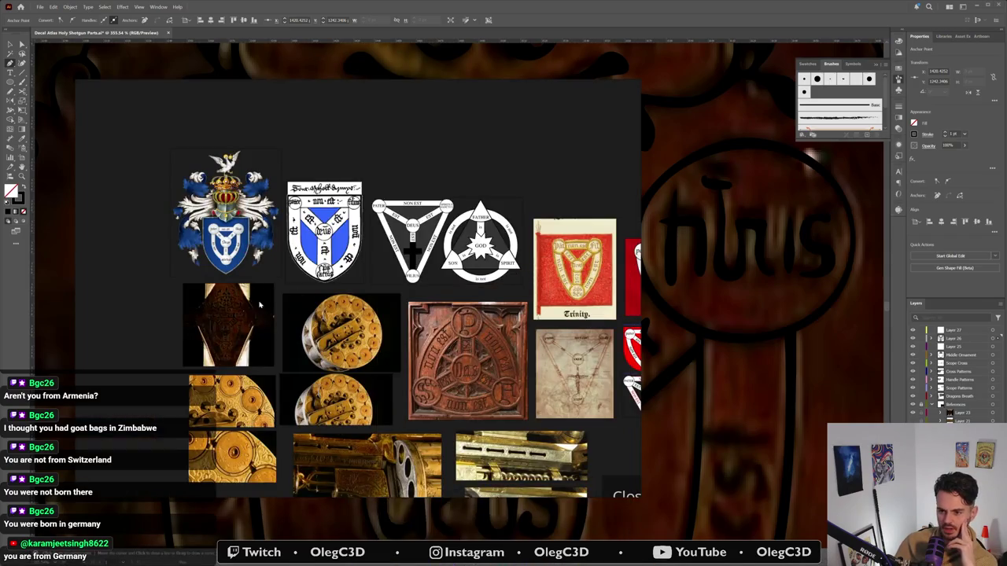
{"action": "scroll", "coordinate": [216, 319], "scroll_direction": "up", "scroll_amount": 3}
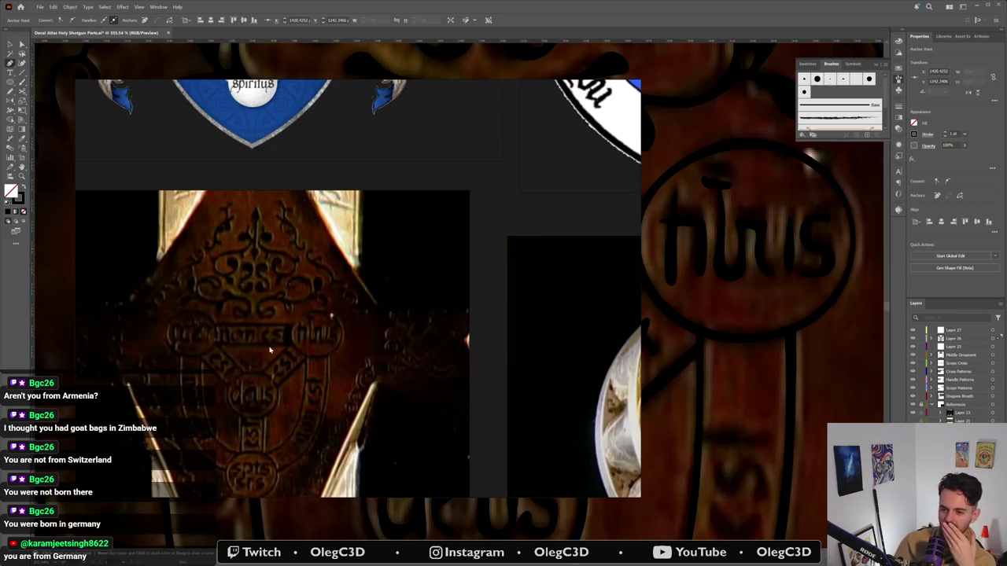
{"action": "key", "text": "alt+Tab"}
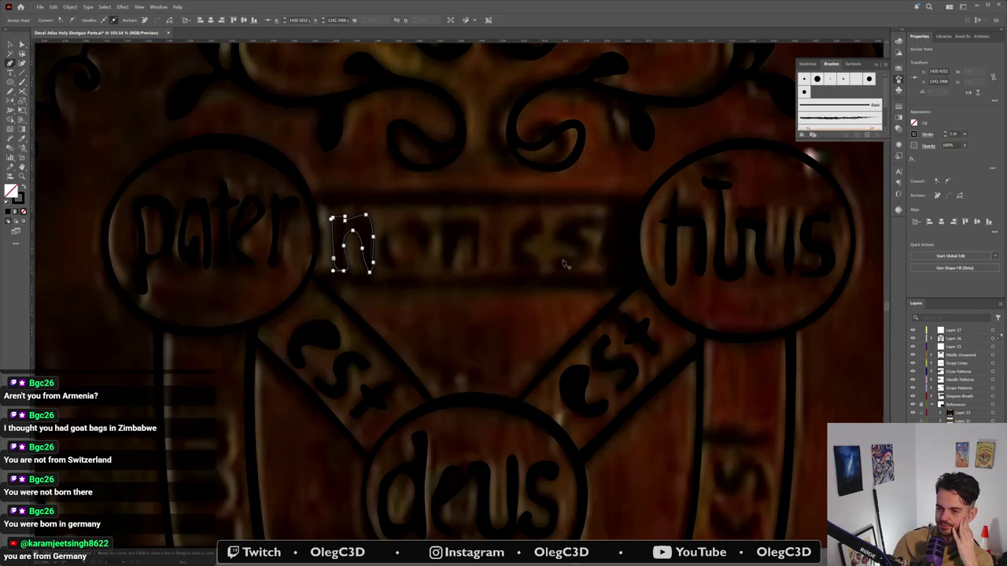
Step: Adjust the n's end anchor and trace a first closed loop for the following o
{"action": "key", "text": "a"}
{"action": "left_click_drag", "start_coordinate": [370, 272], "coordinate": [375, 276]}
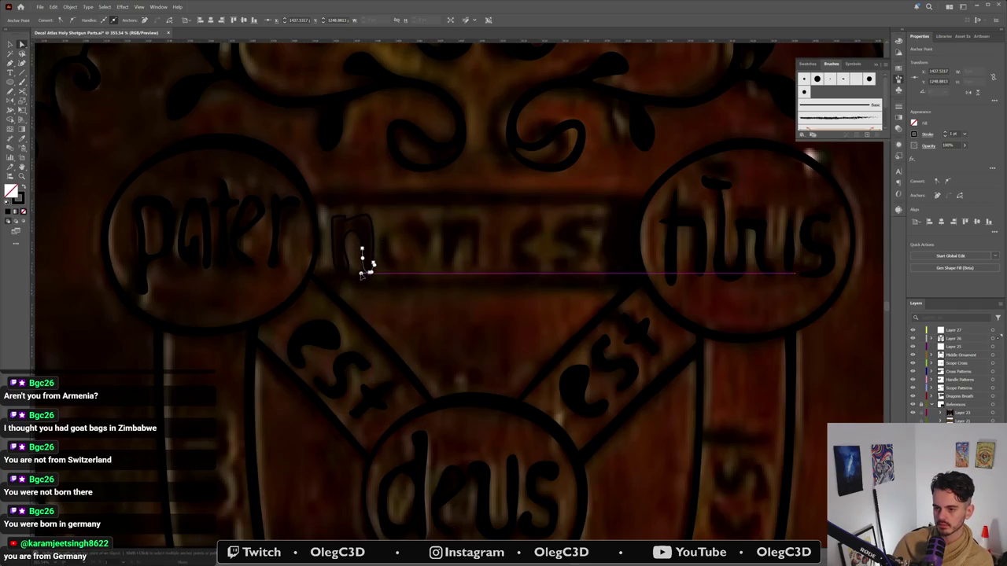
{"action": "key", "text": "p"}
{"action": "left_click", "coordinate": [407, 233]}
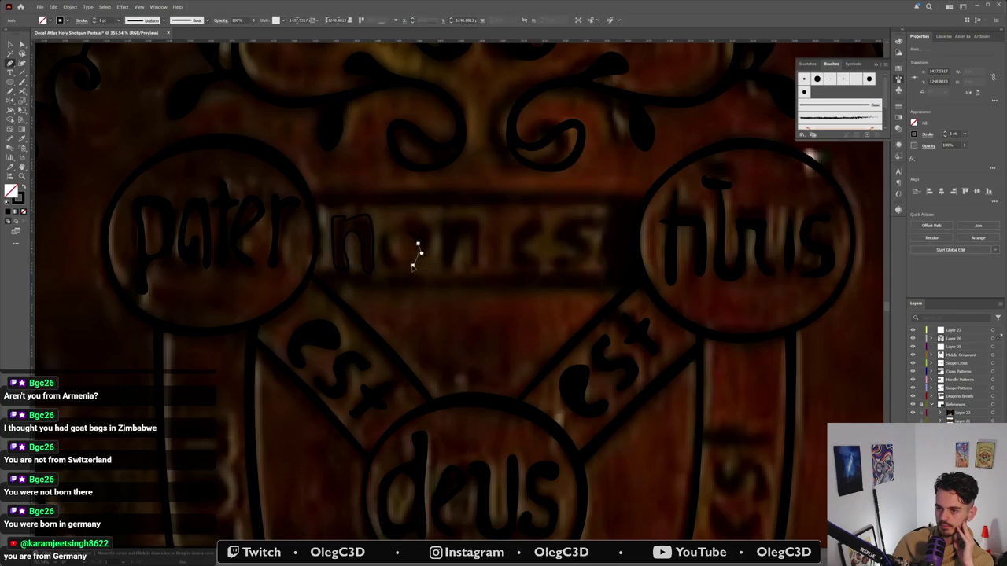
{"action": "left_click_drag", "start_coordinate": [412, 265], "coordinate": [425, 263]}
{"action": "left_click", "coordinate": [391, 248]}
{"action": "left_click", "coordinate": [408, 233]}
Step: Redraw the o as a closed outline, reshape its closing curve, and deselect
{"action": "left_click", "coordinate": [400, 219]}
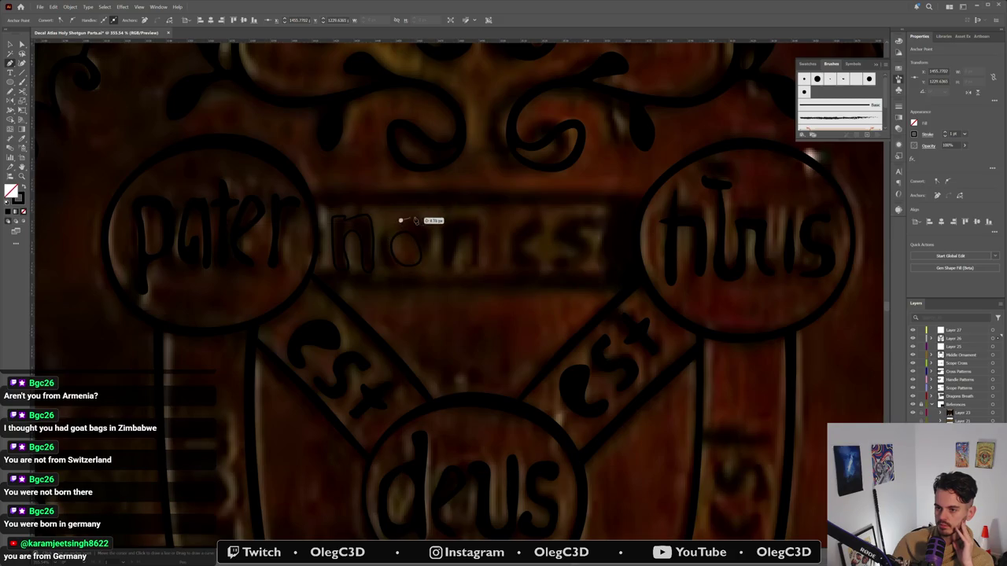
{"action": "mouse_move", "coordinate": [420, 214]}
{"action": "left_mouse_down"}
{"action": "mouse_move", "coordinate": [439, 241]}
{"action": "mouse_move", "coordinate": [412, 271]}
{"action": "mouse_move", "coordinate": [381, 270]}
{"action": "mouse_move", "coordinate": [394, 222]}
{"action": "mouse_move", "coordinate": [421, 215]}
{"action": "left_mouse_up"}
{"action": "left_click", "coordinate": [417, 213]}
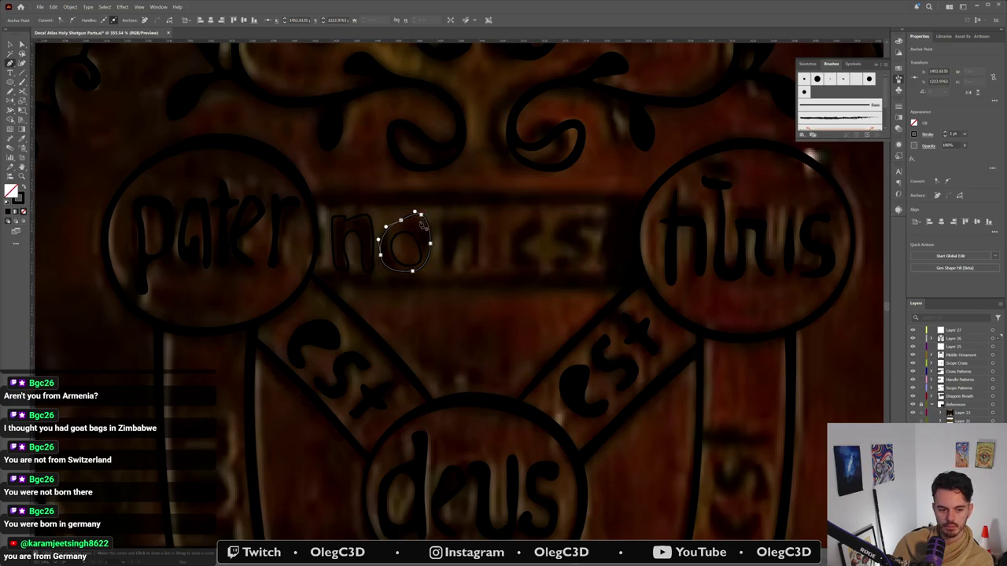
{"action": "left_click_drag", "start_coordinate": [421, 214], "coordinate": [426, 223]}
{"action": "left_click", "coordinate": [426, 268]}
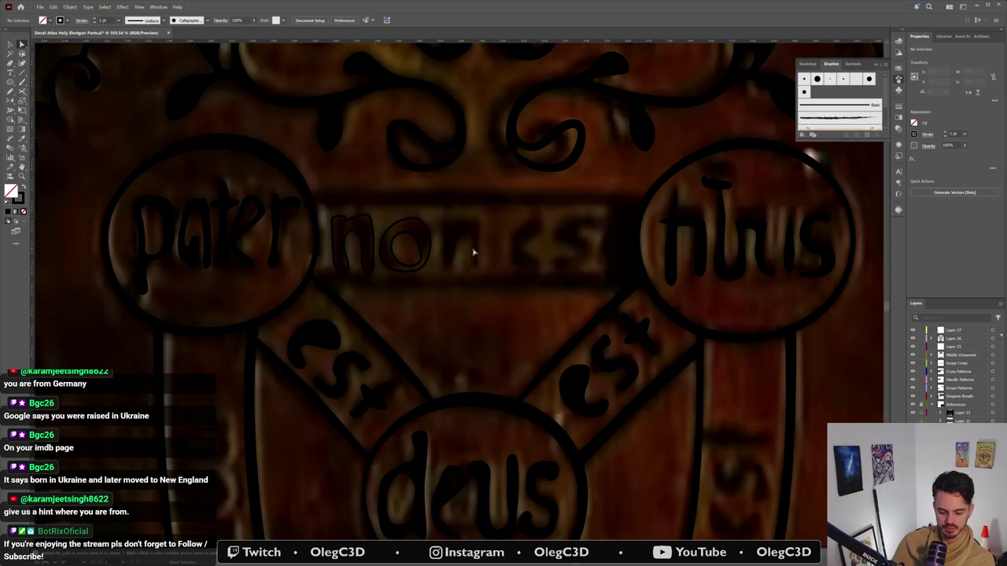
Step: Pen-trace the second n of 'non' with curved anchors
{"action": "key", "text": "p"}
{"action": "left_click_drag", "start_coordinate": [440, 258], "coordinate": [441, 225]}
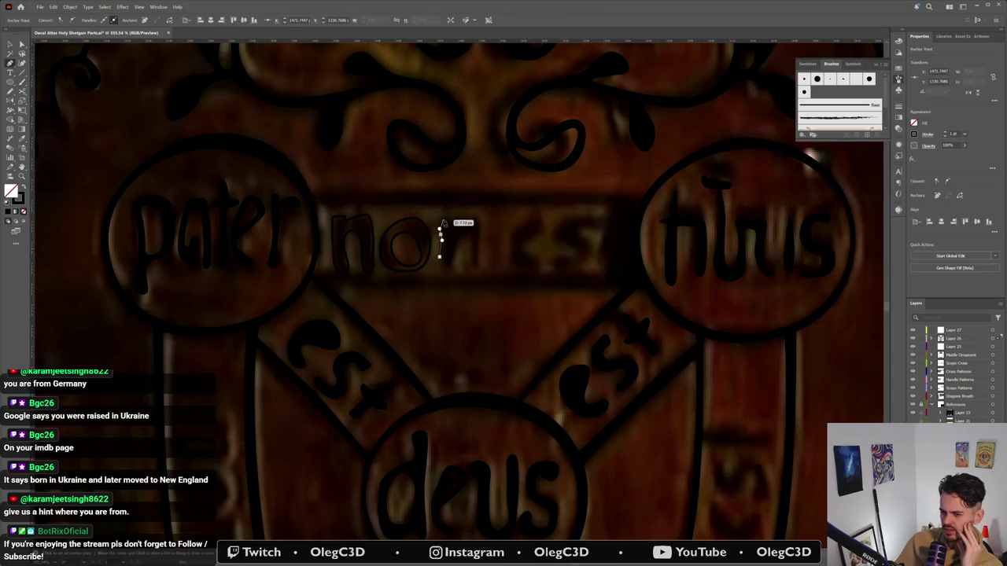
{"action": "mouse_move", "coordinate": [448, 218]}
{"action": "left_mouse_down"}
{"action": "mouse_move", "coordinate": [472, 222]}
{"action": "mouse_move", "coordinate": [479, 256]}
{"action": "mouse_move", "coordinate": [444, 268]}
{"action": "left_mouse_up"}
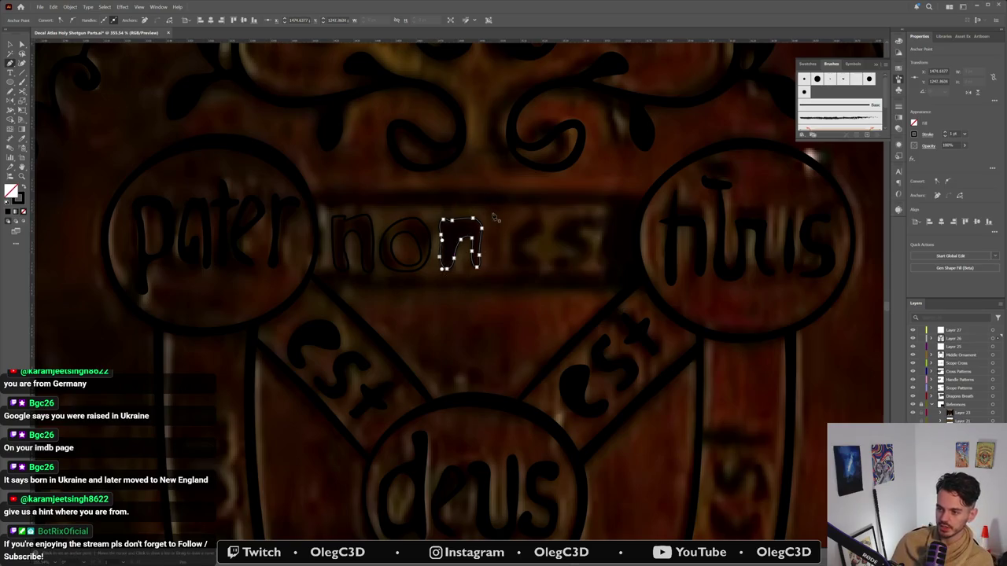
Step: Alt-drag a copy of the lower-right 'est' into the top band after 'non'
{"action": "key", "text": "v"}
{"action": "left_click", "coordinate": [590, 383]}
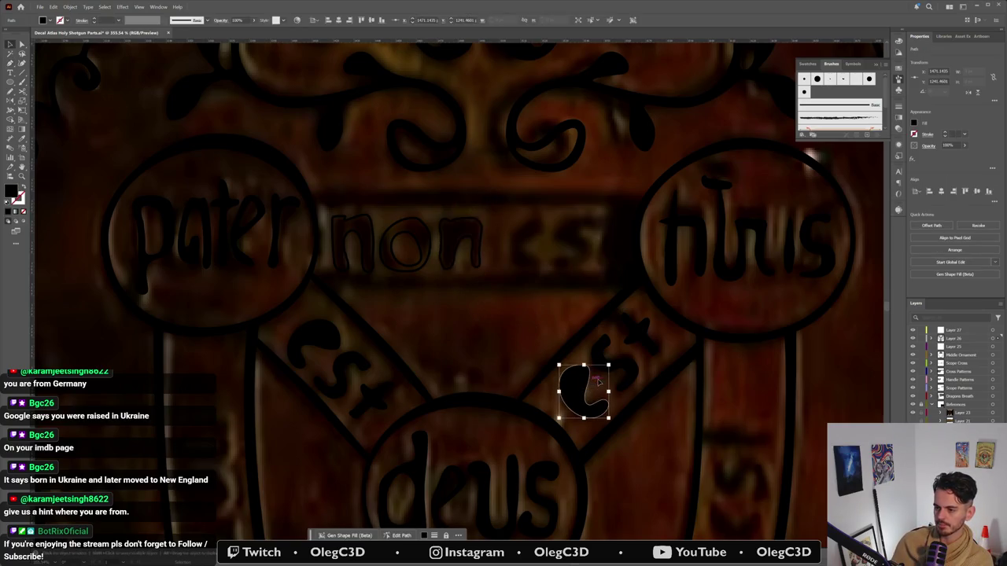
{"action": "left_click", "coordinate": [641, 338], "text": "shift"}
{"action": "mouse_move", "coordinate": [635, 333]}
{"action": "left_mouse_down"}
{"action": "mouse_move", "coordinate": [606, 215]}
{"action": "mouse_move", "coordinate": [642, 244]}
{"action": "mouse_move", "coordinate": [608, 241]}
{"action": "left_mouse_up"}
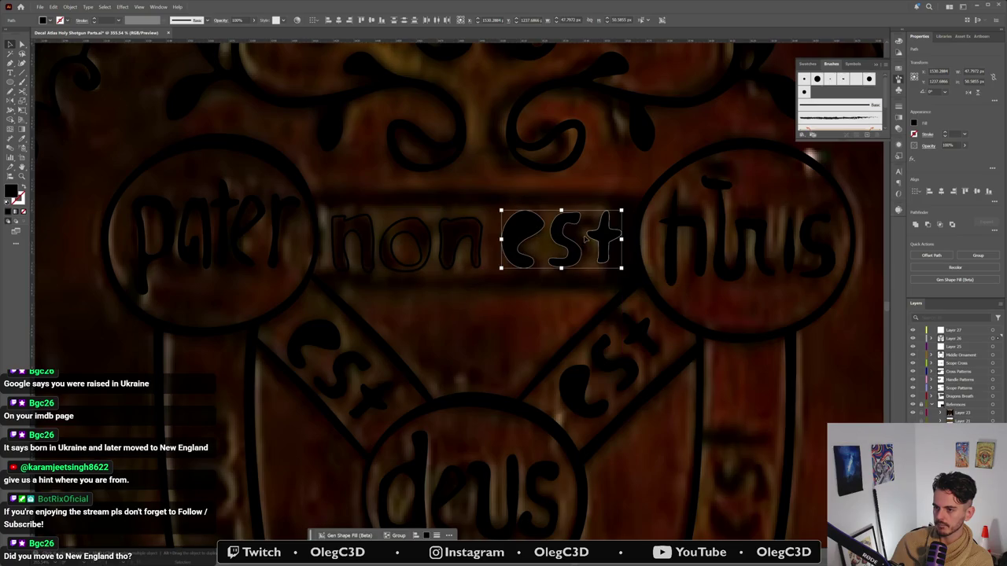
Step: Fill the 'non' letters solid black with Shift+X
{"action": "left_click", "coordinate": [439, 248]}
{"action": "left_click", "coordinate": [372, 235], "text": "shift"}
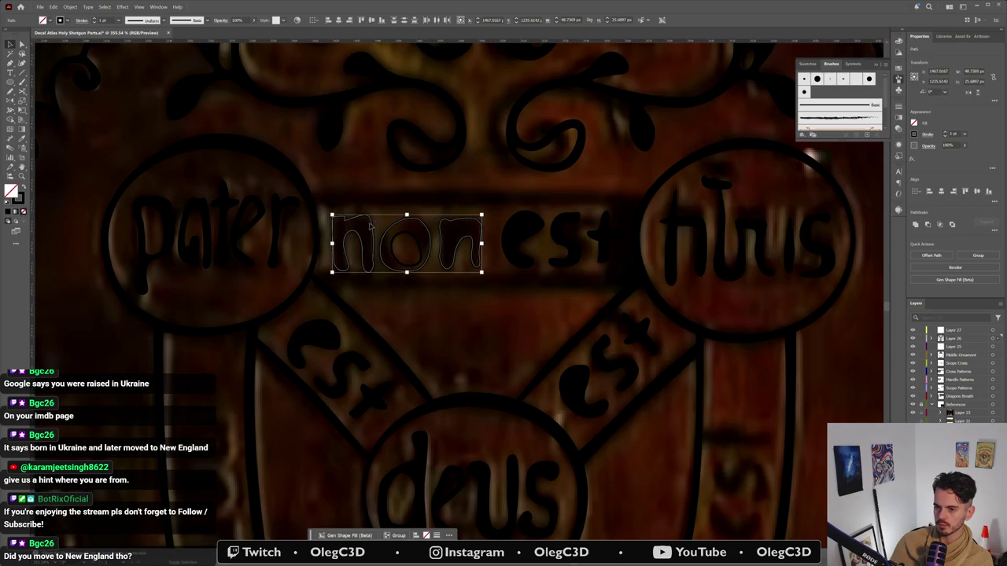
{"action": "key", "text": "shift+x"}
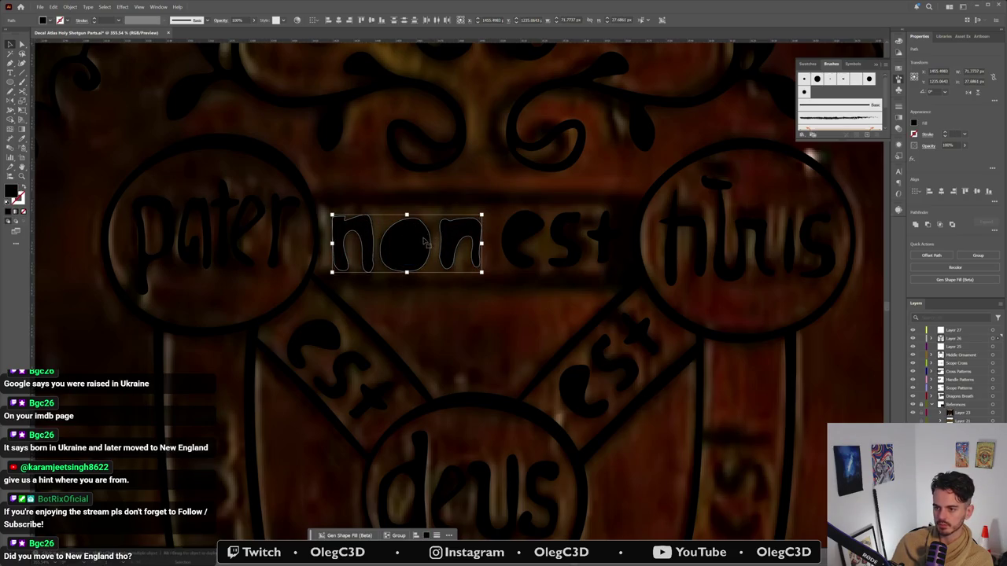
{"action": "left_click", "coordinate": [393, 218]}
Step: Fill the o black and place a smaller inner ring inside it
{"action": "key", "text": "shift+x"}
{"action": "left_click", "coordinate": [417, 247]}
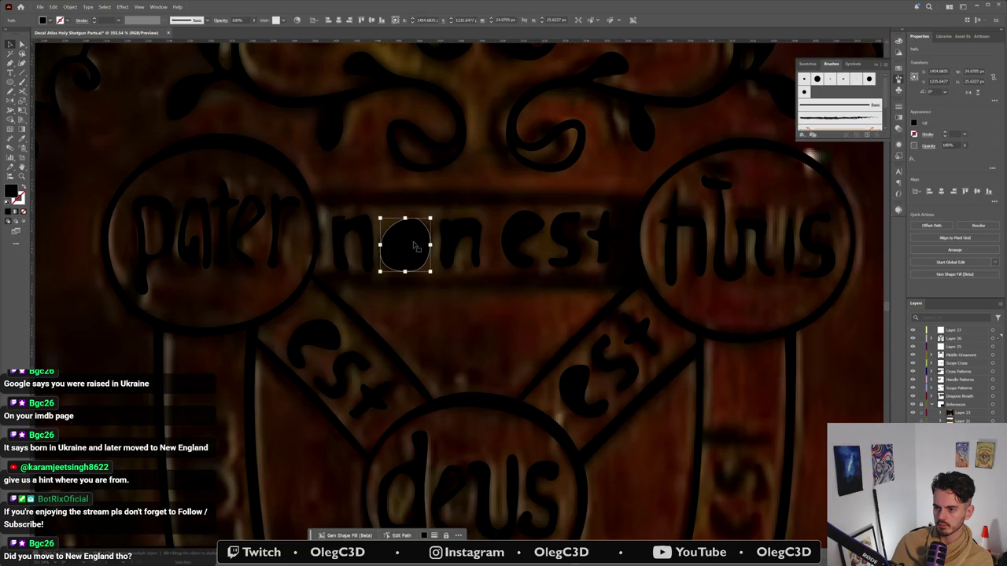
{"action": "double_click", "coordinate": [420, 246]}
{"action": "key", "text": "Escape"}
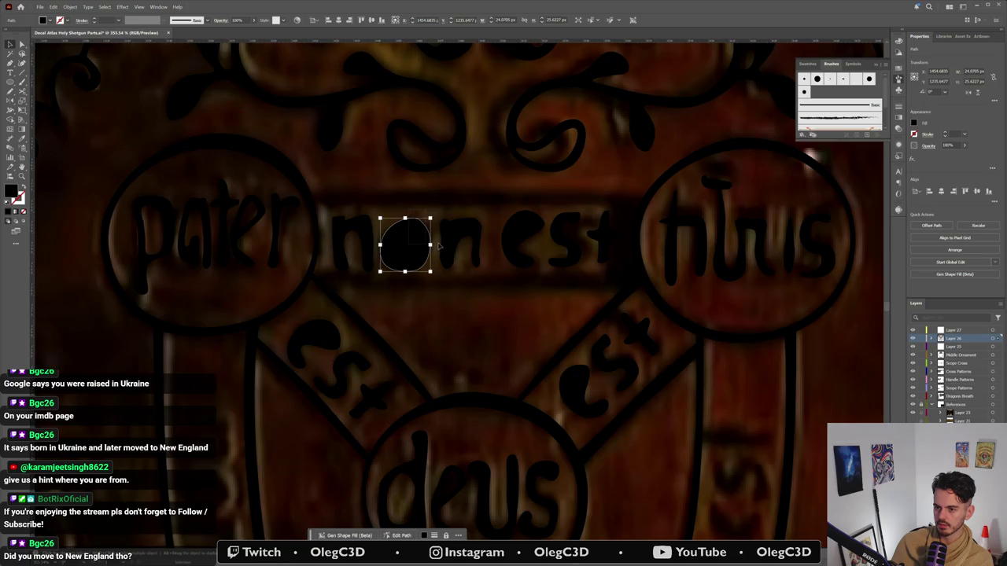
{"action": "key", "text": "ctrl+d"}
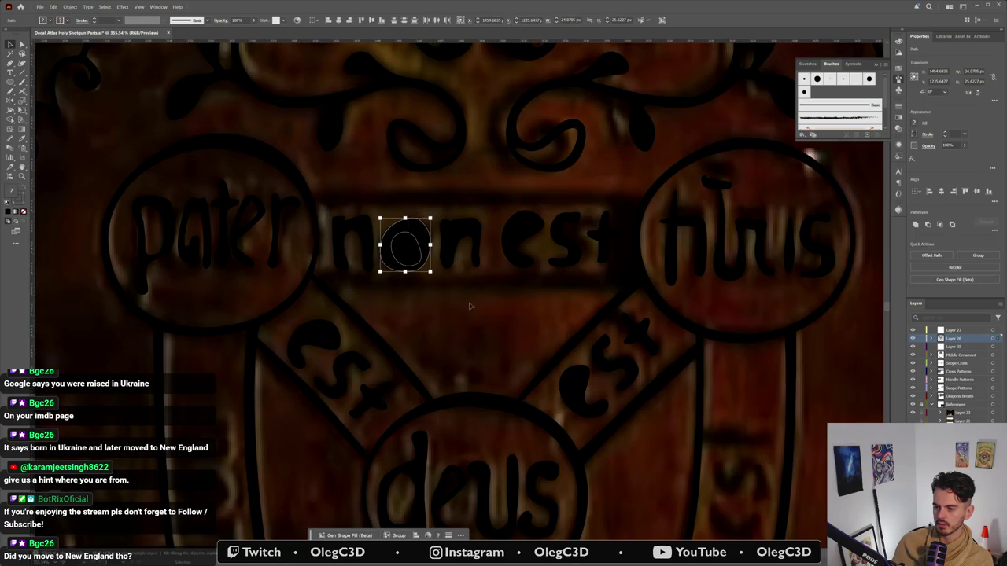
Step: Reorder the inner ring in Layers and make a compound path to hollow the o
{"action": "left_click", "coordinate": [915, 225]}
{"action": "left_click", "coordinate": [928, 225]}
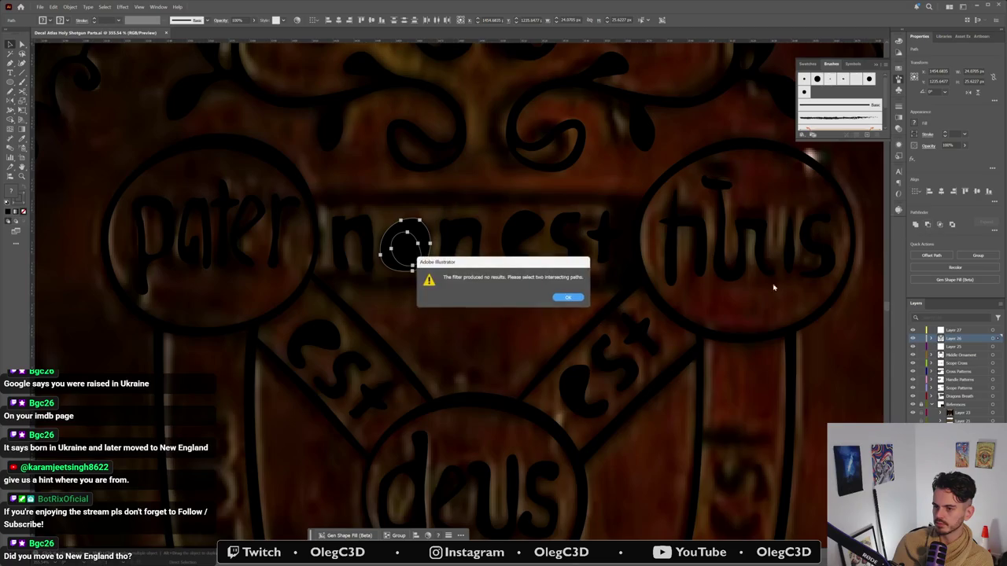
{"action": "left_click", "coordinate": [567, 297]}
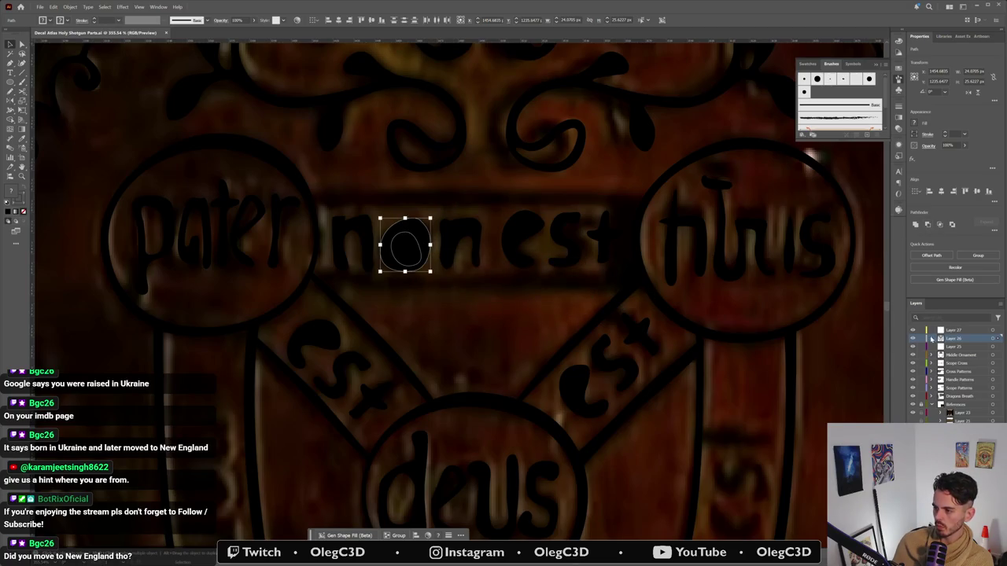
{"action": "left_click", "coordinate": [931, 339]}
{"action": "left_click", "coordinate": [962, 364]}
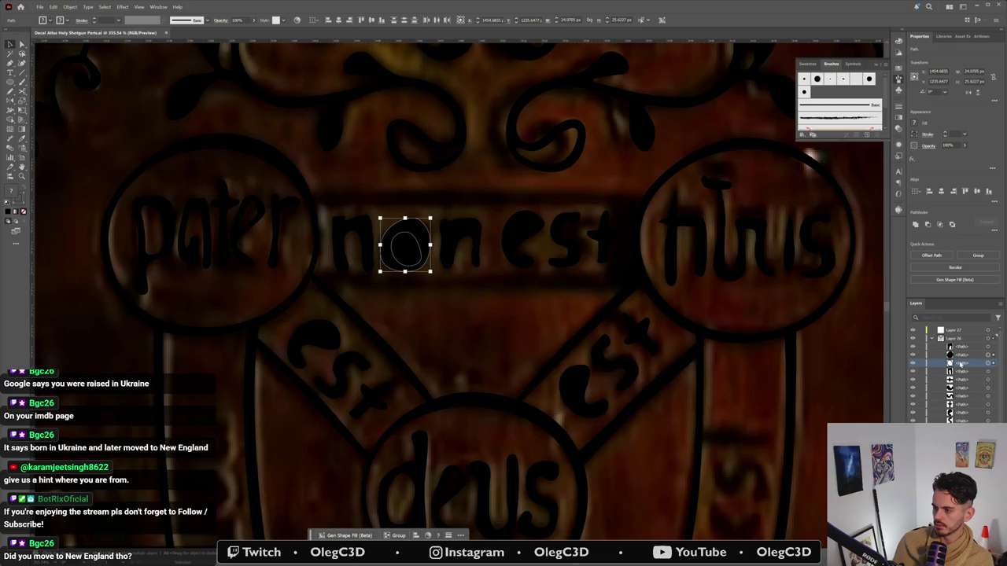
{"action": "left_click_drag", "start_coordinate": [962, 353], "coordinate": [982, 360]}
{"action": "left_click", "coordinate": [990, 355]}
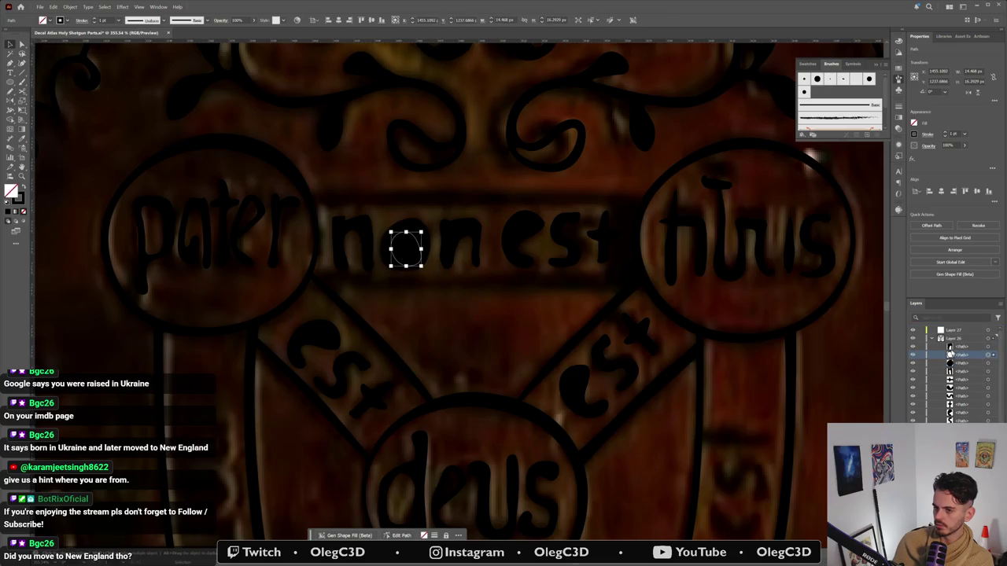
{"action": "left_click", "coordinate": [425, 228], "text": "shift"}
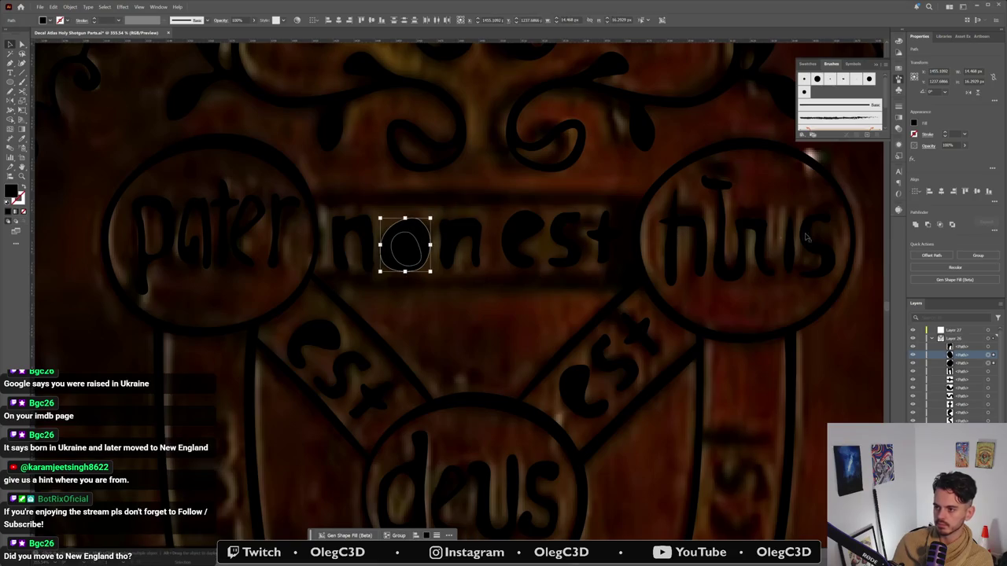
{"action": "left_click", "coordinate": [927, 226]}
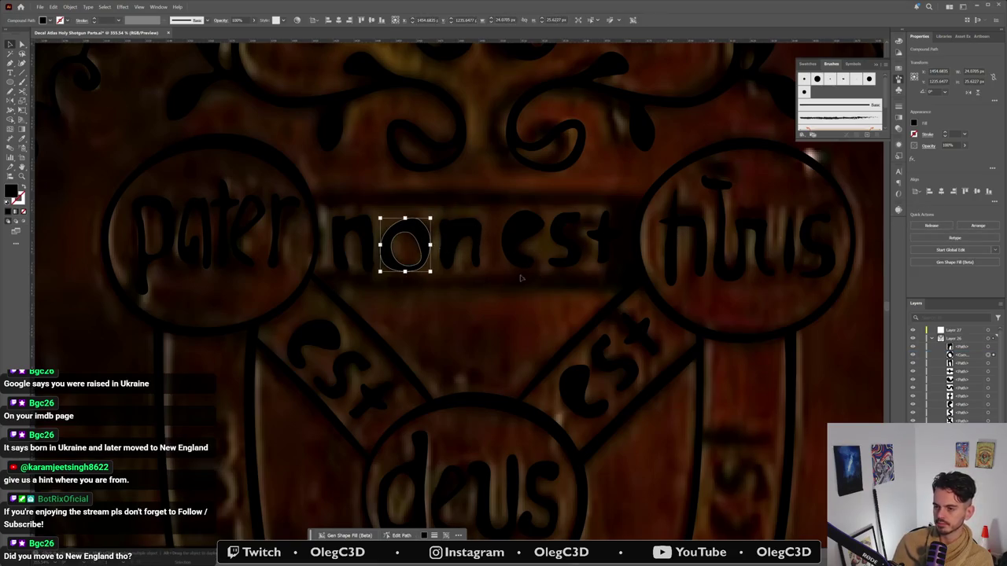
Step: Alt-drag a copy of 'non est' onto the left vertical band
{"action": "scroll", "coordinate": [520, 278], "scroll_direction": "down", "scroll_amount": 3}
{"action": "left_click_drag", "start_coordinate": [490, 364], "coordinate": [440, 239]}
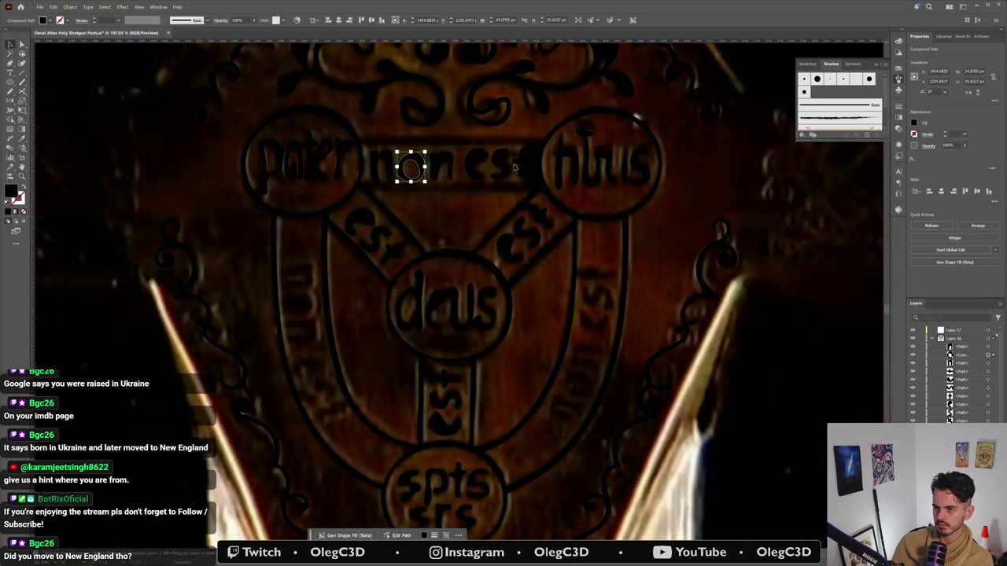
{"action": "key", "text": "ctrl+a"}
{"action": "mouse_move", "coordinate": [530, 157]}
{"action": "left_mouse_down"}
{"action": "mouse_move", "coordinate": [365, 311]}
{"action": "mouse_move", "coordinate": [289, 360]}
{"action": "mouse_move", "coordinate": [312, 375]}
{"action": "left_mouse_up"}
{"action": "left_click", "coordinate": [334, 366]}
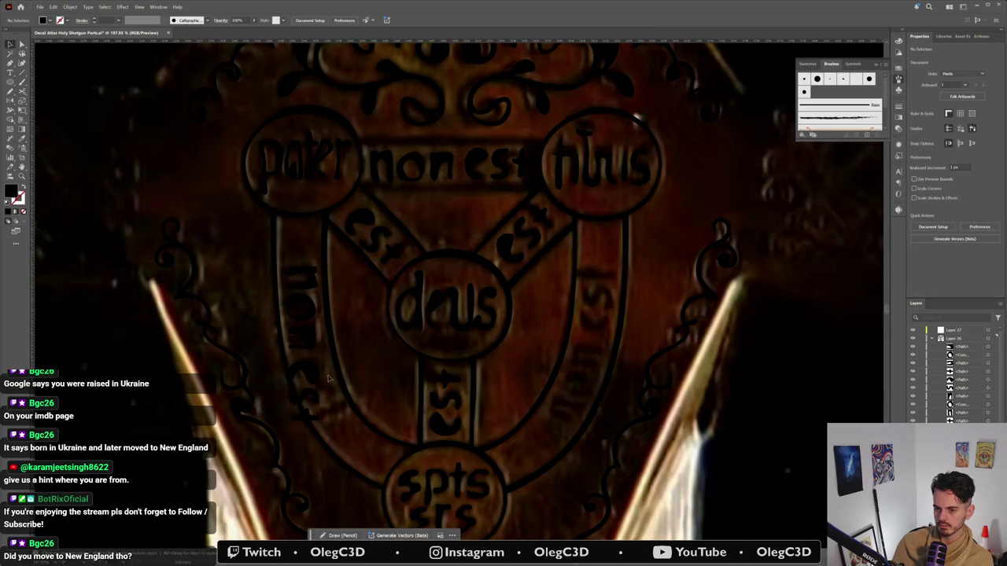
Step: Undo a stray freehand stroke and shift the vertical 'non est' along the band
{"action": "scroll", "coordinate": [312, 383], "scroll_direction": "up", "scroll_amount": 2}
{"action": "key", "text": "n"}
{"action": "left_click_drag", "start_coordinate": [283, 380], "coordinate": [311, 359]}
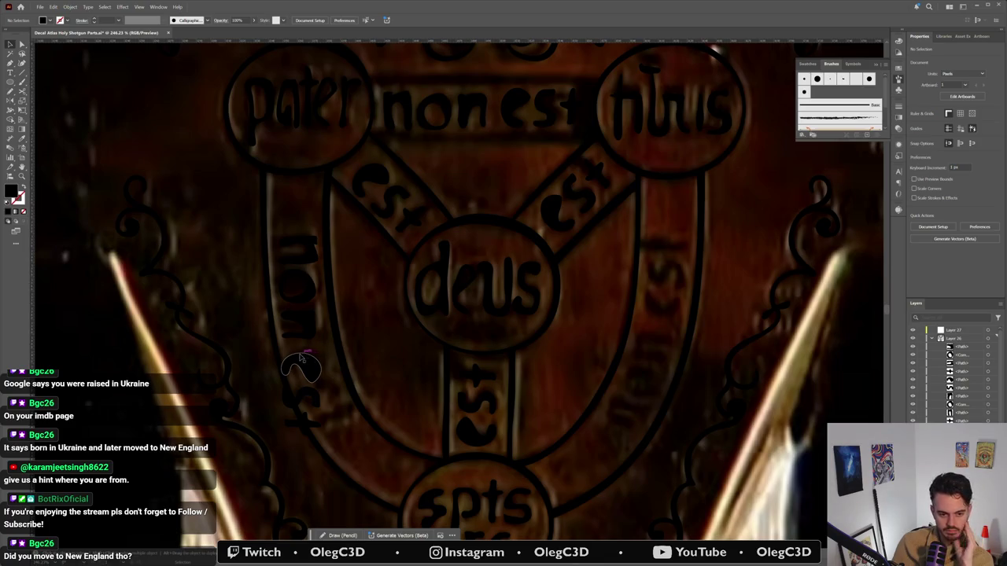
{"action": "key", "text": "ctrl+z"}
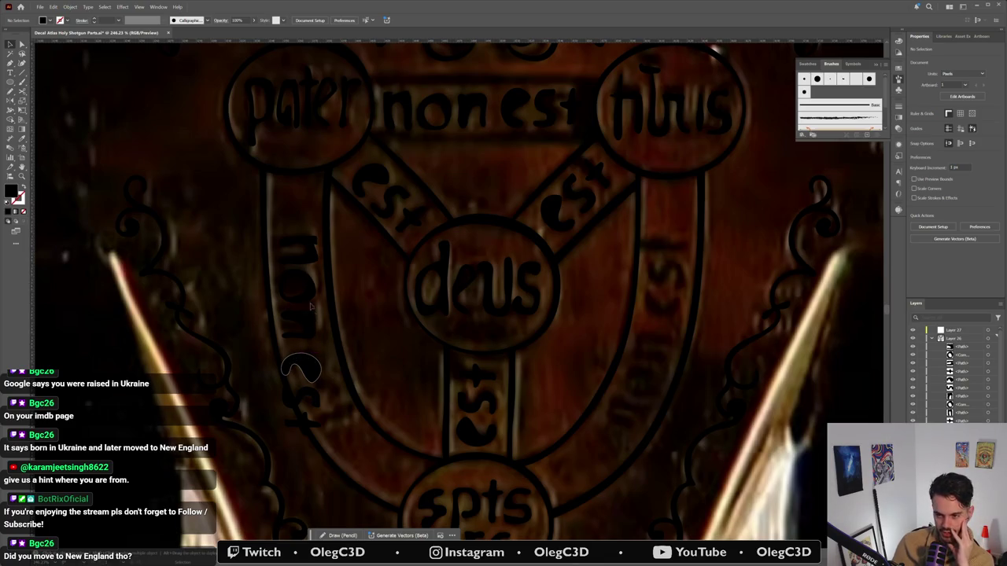
{"action": "key", "text": "v"}
{"action": "left_click_drag", "start_coordinate": [312, 262], "coordinate": [312, 260]}
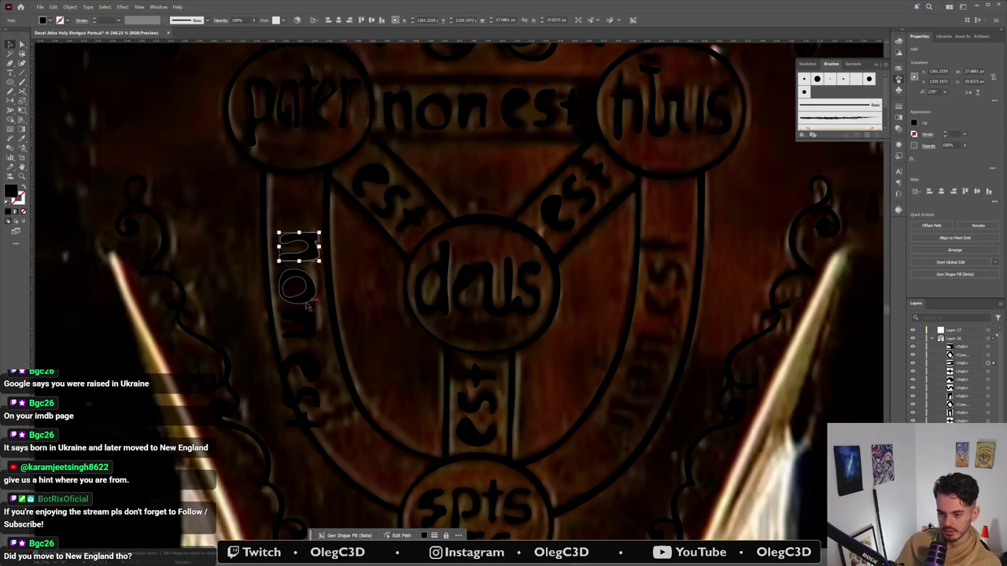
Step: Rotate and move the two n's of the vertical 'non' to follow the band's curve
{"action": "scroll", "coordinate": [319, 299], "scroll_direction": "up", "scroll_amount": 2}
{"action": "scroll", "coordinate": [319, 289], "scroll_direction": "up", "scroll_amount": 2}
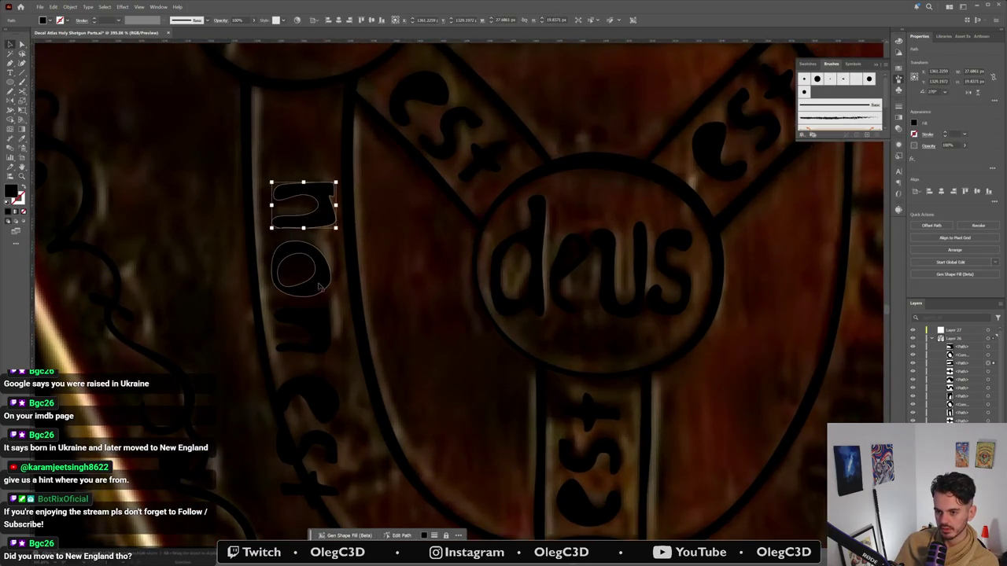
{"action": "left_click", "coordinate": [337, 280]}
{"action": "left_click", "coordinate": [330, 276]}
{"action": "left_click", "coordinate": [328, 223]}
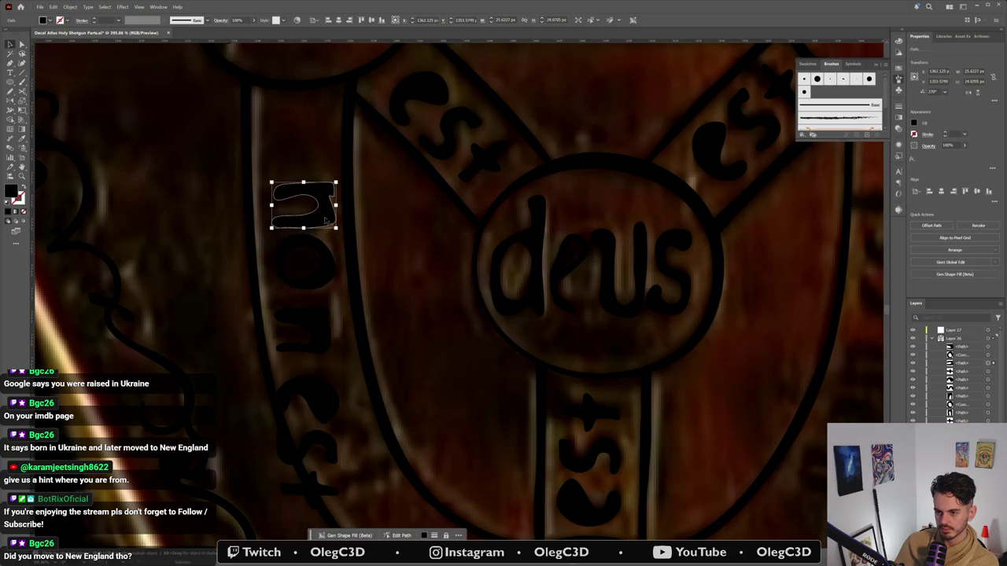
{"action": "mouse_move", "coordinate": [323, 224]}
{"action": "left_mouse_down"}
{"action": "mouse_move", "coordinate": [332, 210]}
{"action": "mouse_move", "coordinate": [323, 207]}
{"action": "left_mouse_up"}
{"action": "left_click", "coordinate": [313, 326]}
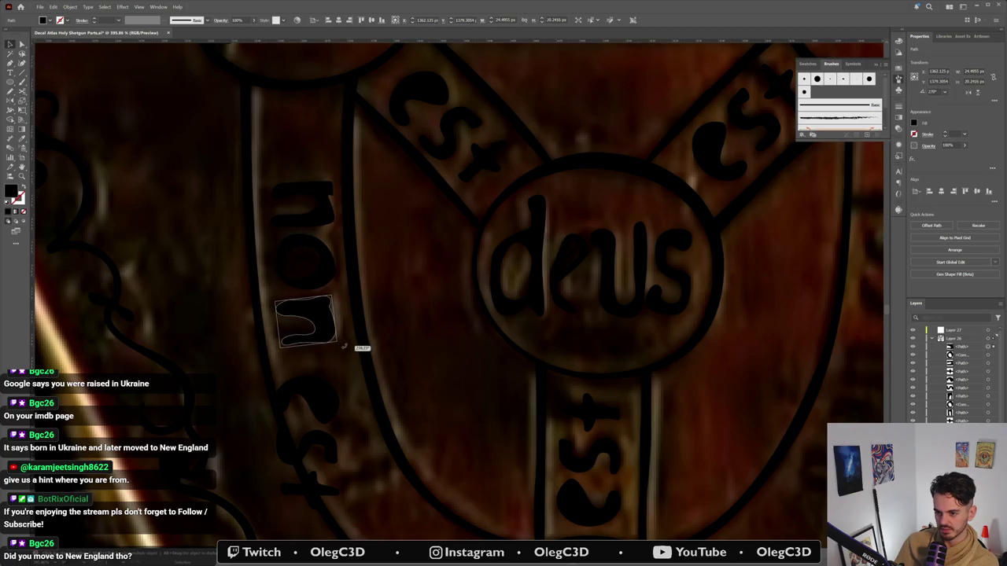
{"action": "left_click_drag", "start_coordinate": [337, 346], "coordinate": [332, 340]}
{"action": "mouse_move", "coordinate": [306, 401]}
{"action": "left_mouse_down"}
{"action": "mouse_move", "coordinate": [368, 401]}
{"action": "mouse_move", "coordinate": [342, 403]}
{"action": "mouse_move", "coordinate": [291, 317]}
{"action": "left_mouse_up"}
Step: Reposition the e and s of 'est' in line with the band
{"action": "left_click", "coordinate": [276, 314]}
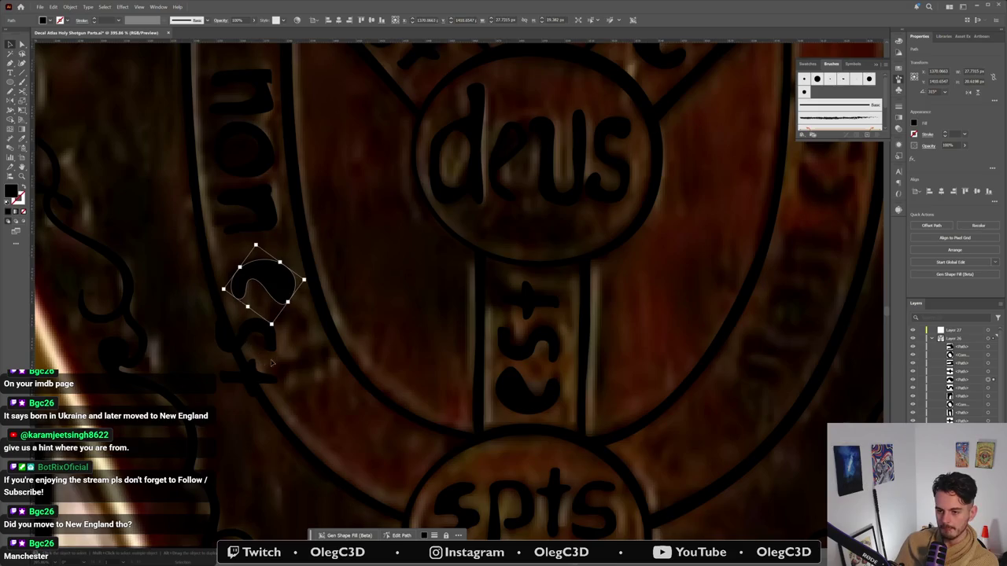
{"action": "mouse_move", "coordinate": [247, 376]}
{"action": "left_mouse_down"}
{"action": "mouse_move", "coordinate": [335, 377]}
{"action": "mouse_move", "coordinate": [348, 350]}
{"action": "left_mouse_up"}
{"action": "left_click_drag", "start_coordinate": [258, 331], "coordinate": [281, 331]}
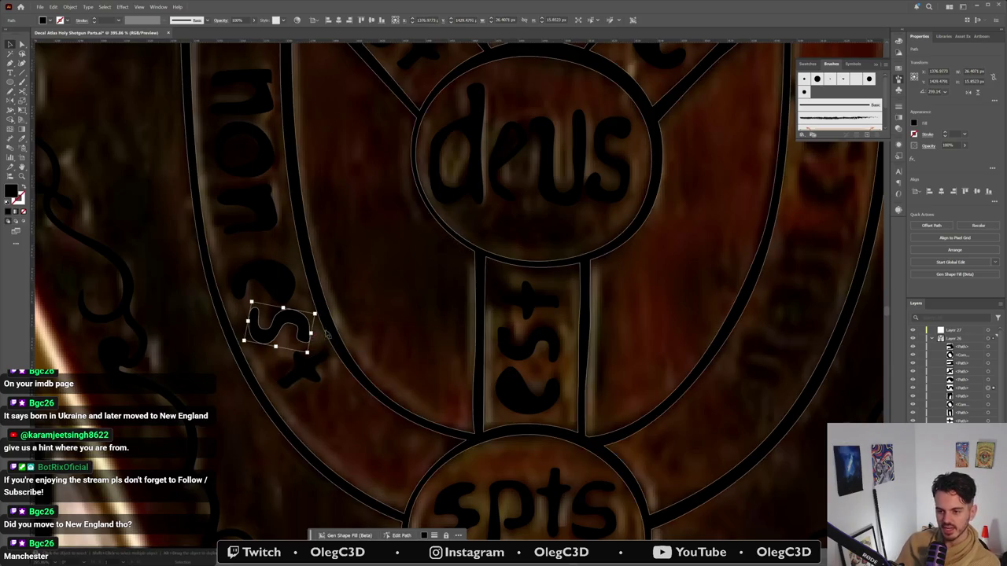
{"action": "left_click", "coordinate": [326, 292]}
{"action": "left_click", "coordinate": [298, 327]}
{"action": "left_click_drag", "start_coordinate": [298, 327], "coordinate": [302, 330]}
Step: Nudge the S-shaped stroke into place and select the top n
{"action": "scroll", "coordinate": [328, 344], "scroll_direction": "down", "scroll_amount": 2}
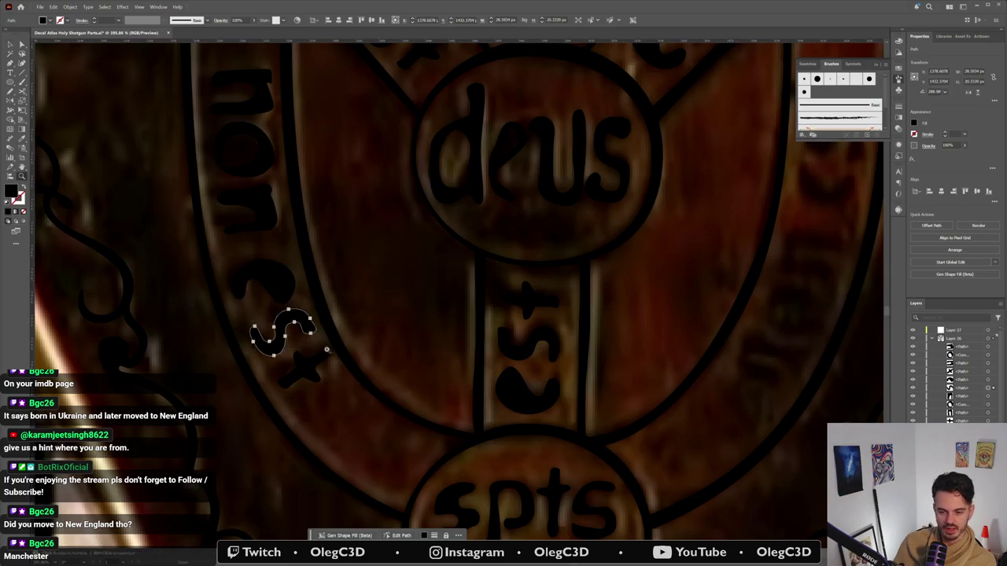
{"action": "scroll", "coordinate": [279, 358], "scroll_direction": "down", "scroll_amount": 2}
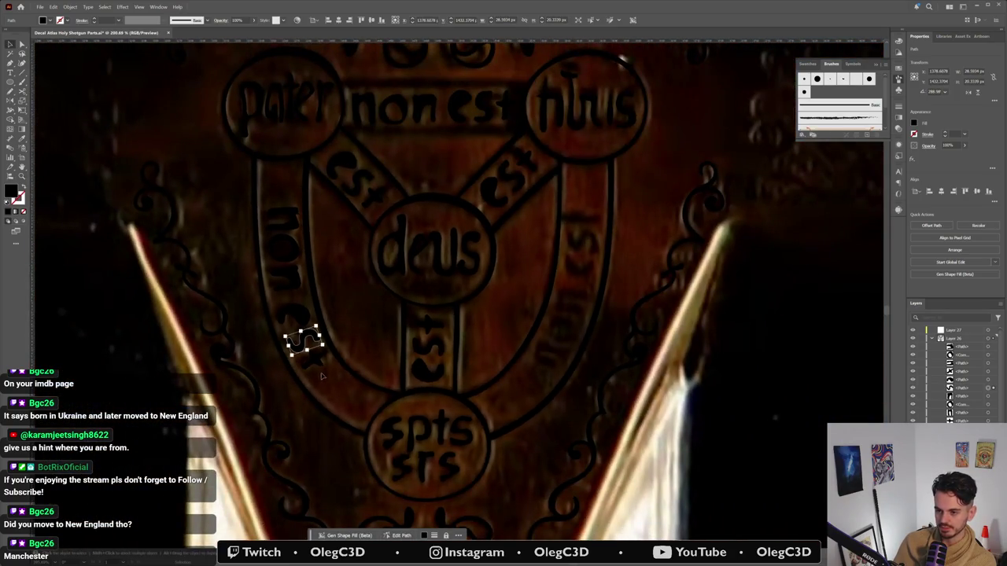
{"action": "mouse_move", "coordinate": [303, 340]}
{"action": "left_mouse_down"}
{"action": "mouse_move", "coordinate": [314, 360]}
{"action": "mouse_move", "coordinate": [297, 233]}
{"action": "left_mouse_up"}
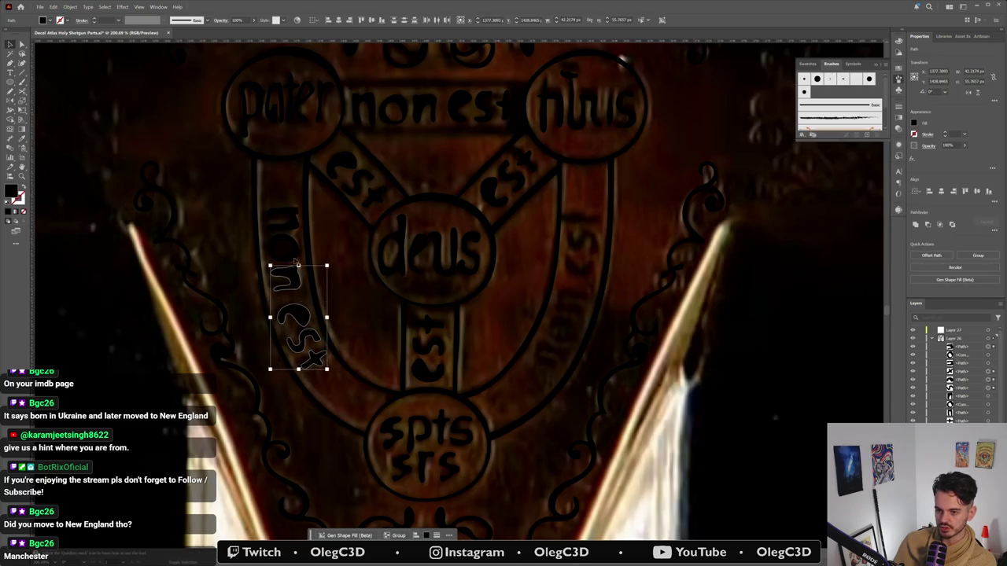
{"action": "left_click", "coordinate": [296, 233], "text": "shift"}
Step: Copy 'non est' onto the right band and rotate the copy 180°
{"action": "left_click_drag", "start_coordinate": [330, 289], "coordinate": [331, 288]}
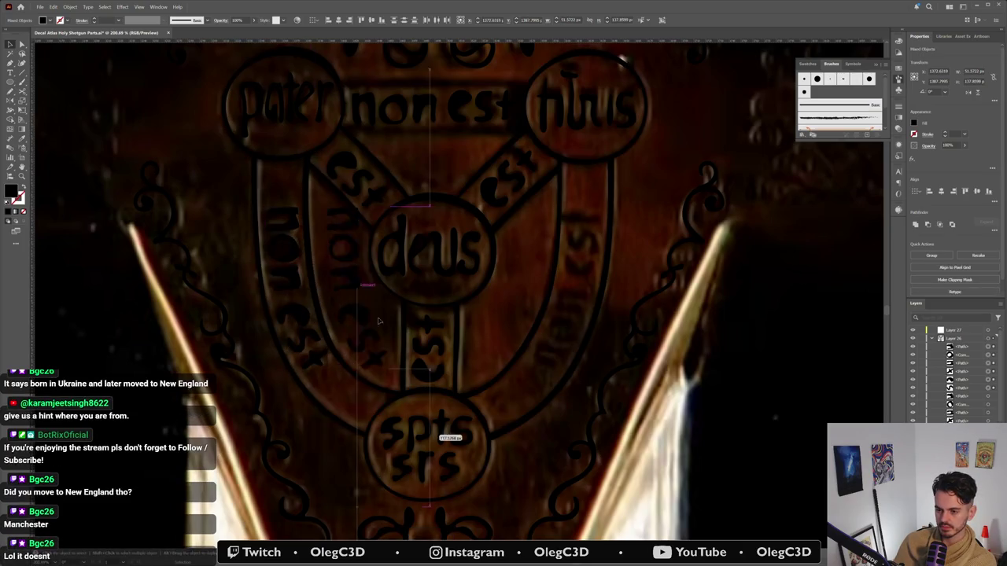
{"action": "left_click_drag", "start_coordinate": [306, 323], "coordinate": [558, 323]}
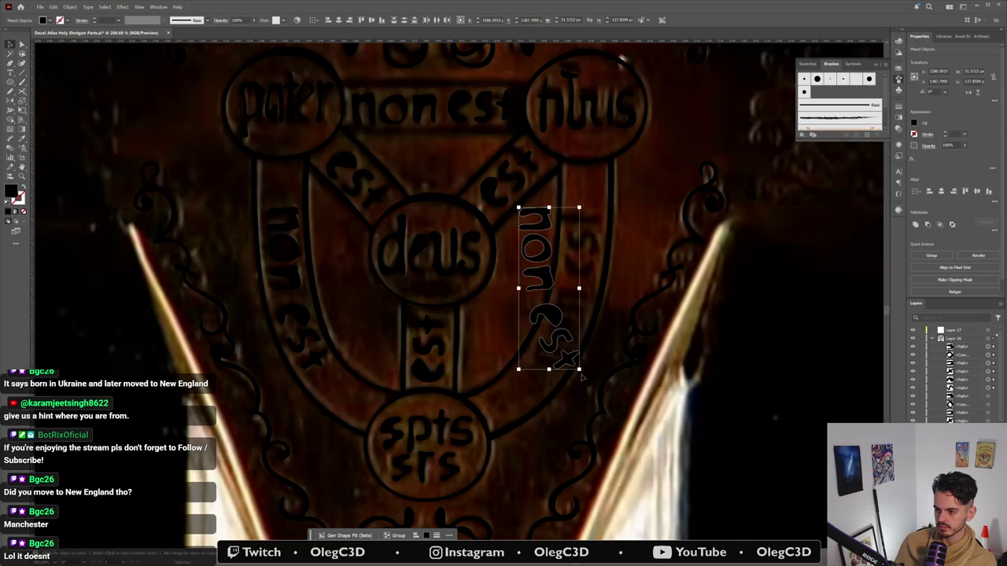
{"action": "mouse_move", "coordinate": [583, 375]}
{"action": "left_mouse_down"}
{"action": "mouse_move", "coordinate": [548, 225]}
{"action": "mouse_move", "coordinate": [584, 229]}
{"action": "left_mouse_up"}
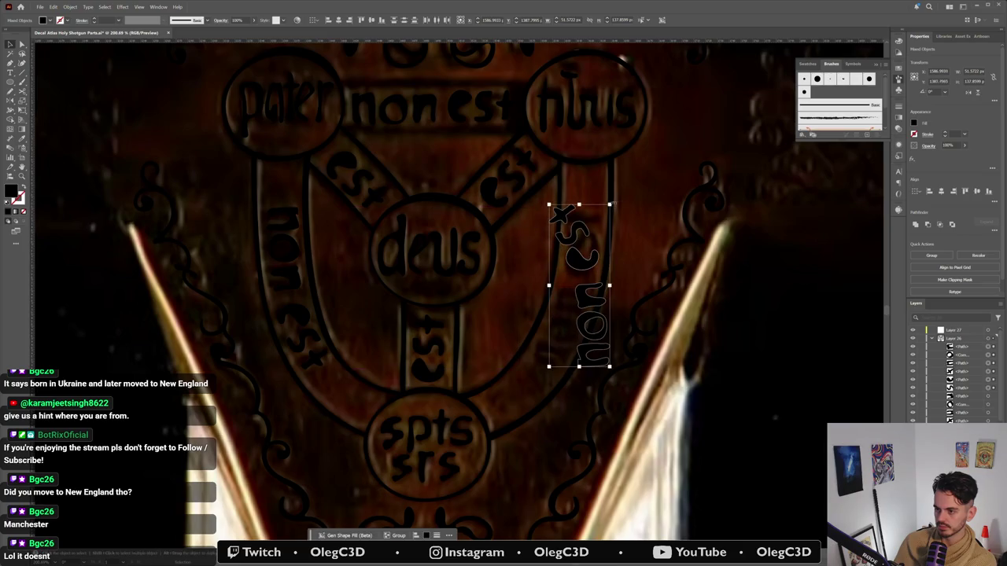
Step: Select every letter of the copied lettering on the right band
{"action": "left_click", "coordinate": [640, 207]}
{"action": "left_click", "coordinate": [576, 215]}
{"action": "left_click", "coordinate": [598, 196]}
{"action": "left_click", "coordinate": [567, 212]}
{"action": "left_click", "coordinate": [578, 235], "text": "shift"}
{"action": "left_click", "coordinate": [583, 260], "text": "shift"}
{"action": "left_click", "coordinate": [591, 298], "text": "shift"}
{"action": "left_click", "coordinate": [592, 327], "text": "shift"}
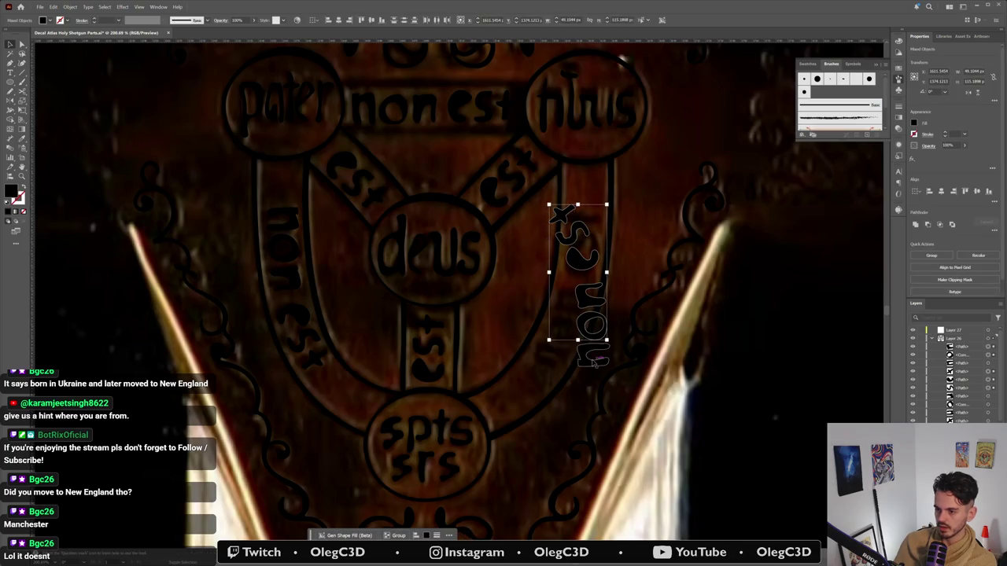
{"action": "left_click", "coordinate": [596, 358], "text": "shift"}
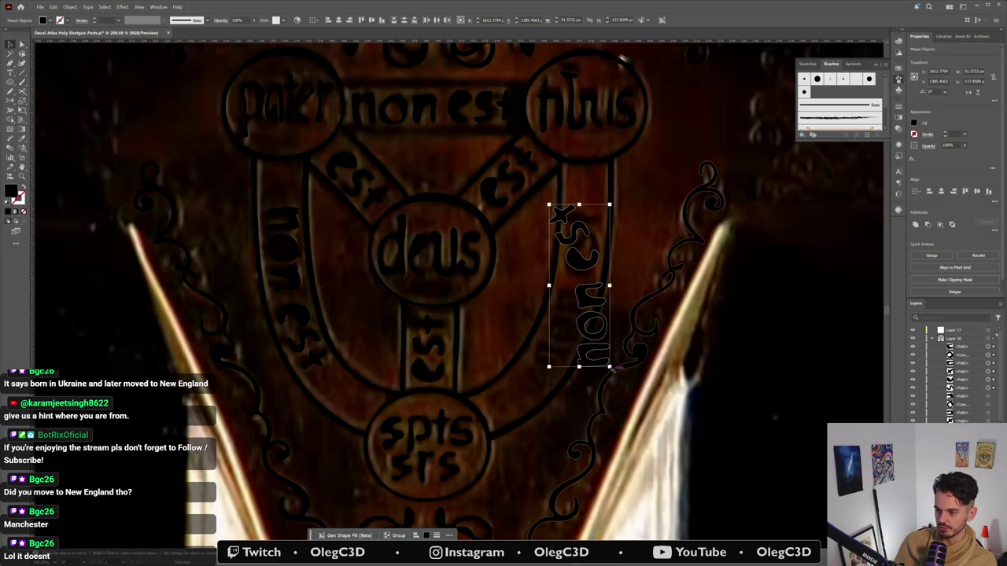
Step: Check alignment in Outline mode, then tilt and move the letters to fit the right band
{"action": "key", "text": "ctrl+y"}
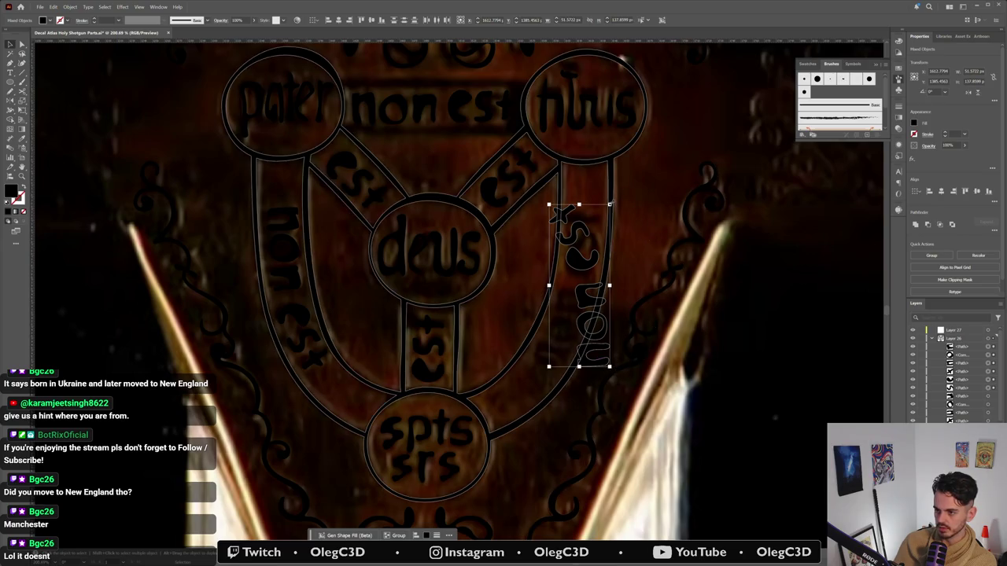
{"action": "key", "text": "ctrl+y"}
{"action": "left_click_drag", "start_coordinate": [546, 203], "coordinate": [590, 206]}
{"action": "left_click_drag", "start_coordinate": [603, 268], "coordinate": [579, 271]}
{"action": "left_click_drag", "start_coordinate": [601, 207], "coordinate": [595, 244]}
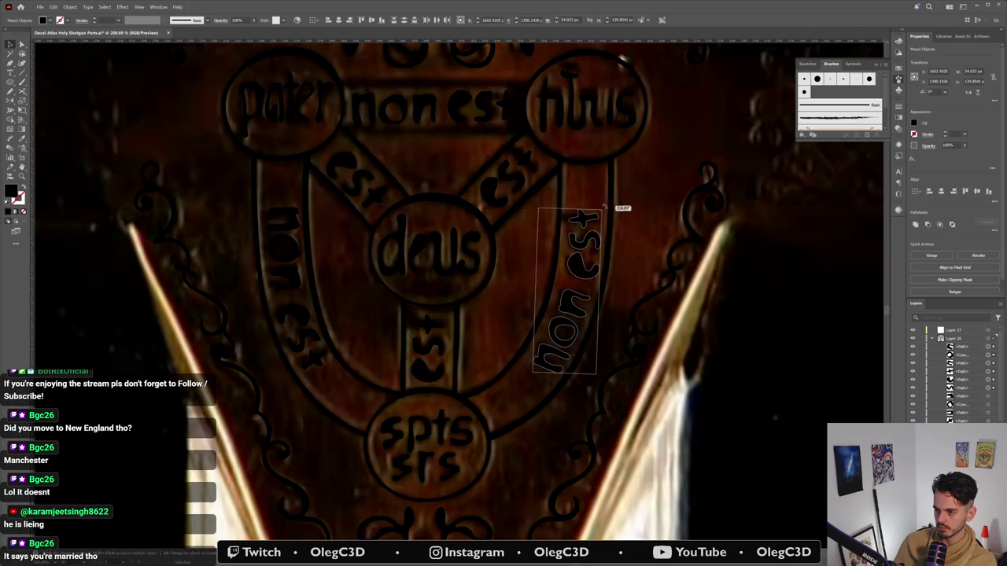
{"action": "left_click", "coordinate": [618, 244]}
{"action": "scroll", "coordinate": [617, 248], "scroll_direction": "down", "scroll_amount": 3}
{"action": "scroll", "coordinate": [616, 248], "scroll_direction": "down", "scroll_amount": 2}
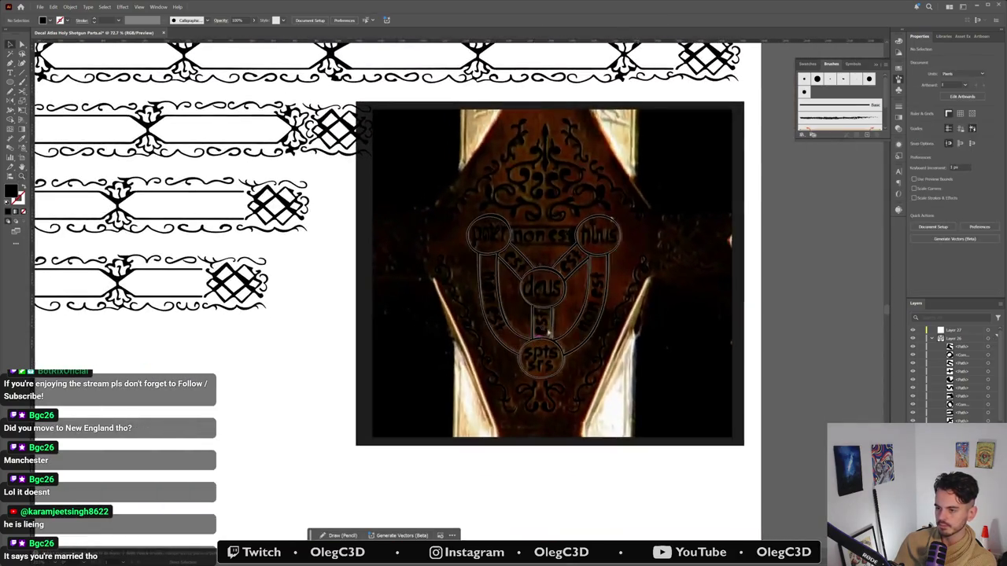
Step: Collapse Layer 26 and hide the reference photo to view the trace alone
{"action": "left_click", "coordinate": [932, 339]}
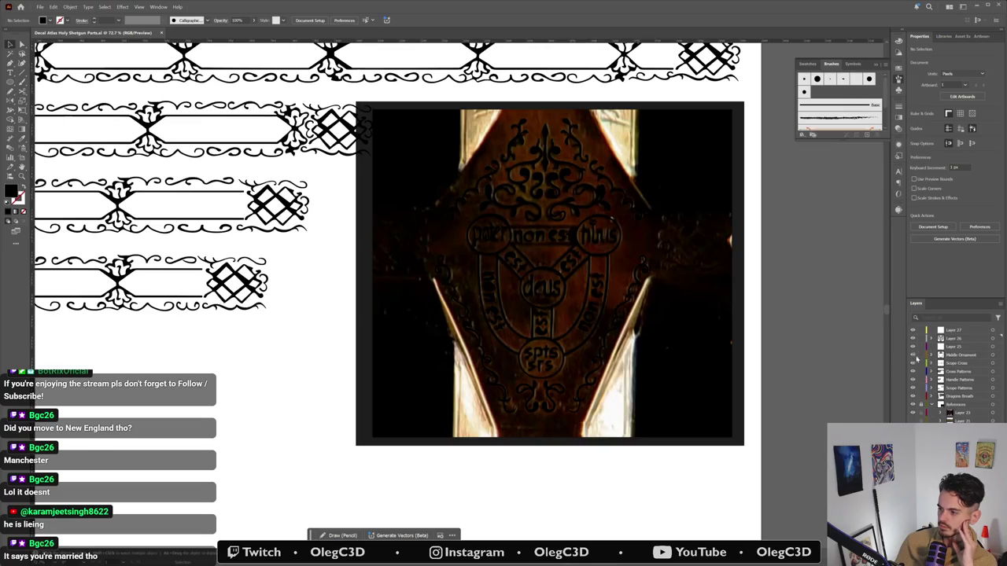
{"action": "left_click", "coordinate": [913, 413]}
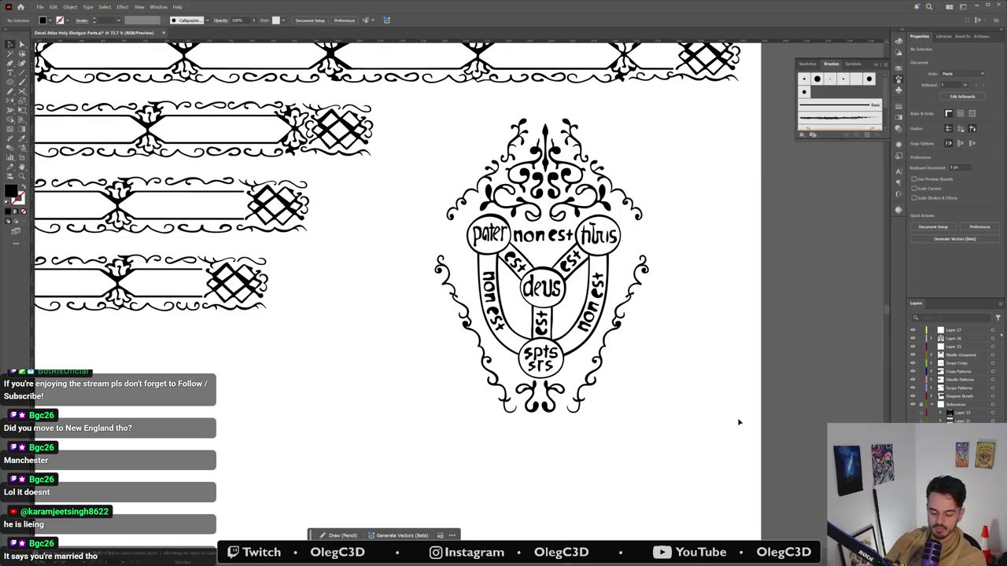
{"action": "scroll", "coordinate": [724, 393], "scroll_direction": "down", "scroll_amount": 3}
{"action": "scroll", "coordinate": [713, 368], "scroll_direction": "down", "scroll_amount": 1}
{"action": "scroll", "coordinate": [714, 369], "scroll_direction": "up", "scroll_amount": 1}
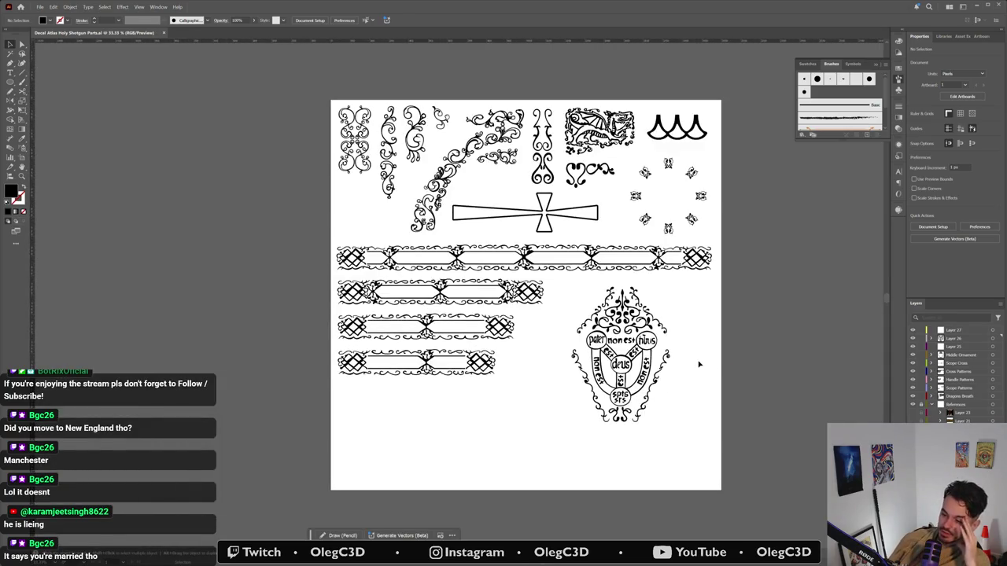
{"action": "key", "text": "super"}
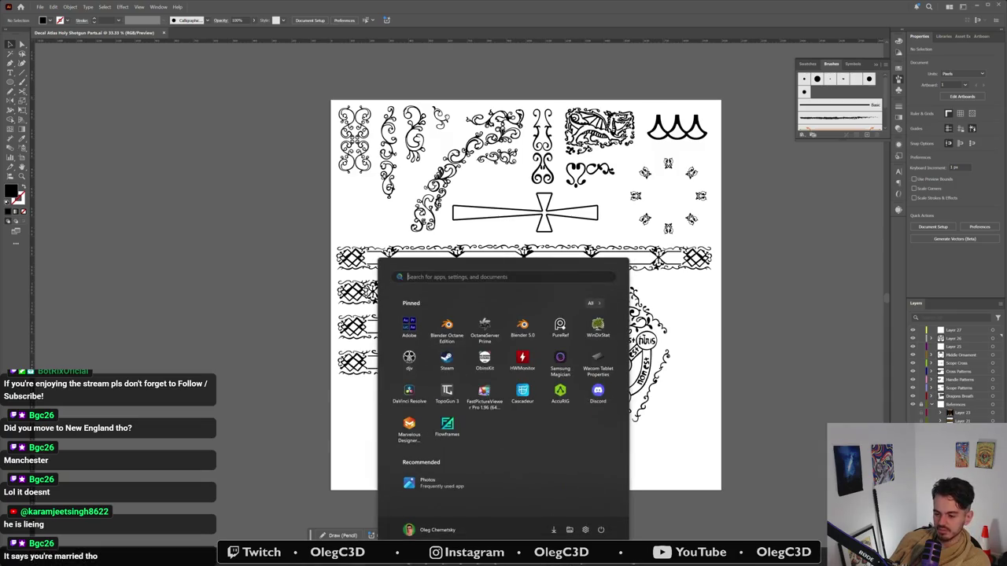
{"action": "left_click", "coordinate": [449, 558]}
{"action": "scroll", "coordinate": [454, 331], "scroll_direction": "down", "scroll_amount": 3}
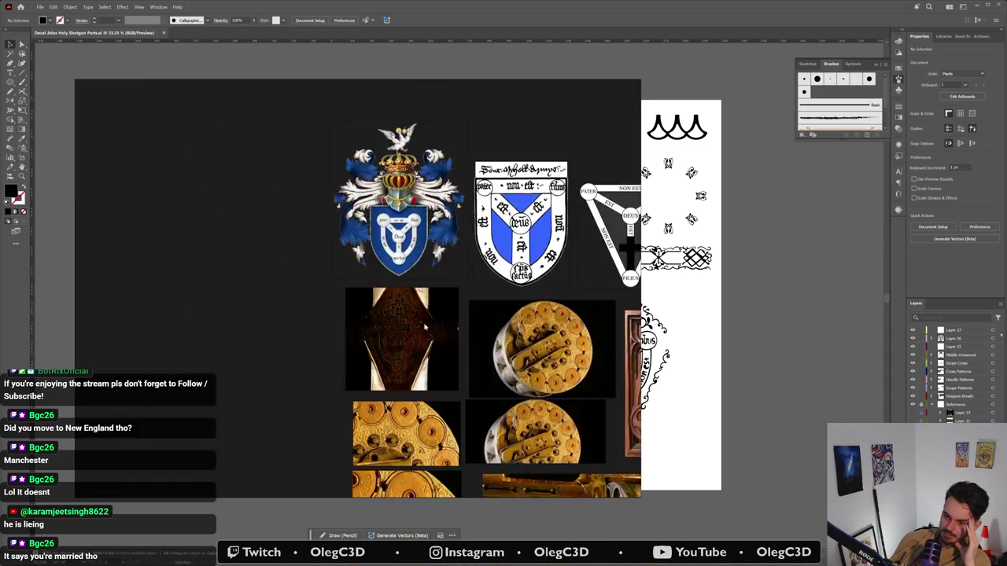
{"action": "scroll", "coordinate": [455, 330], "scroll_direction": "down", "scroll_amount": 2}
{"action": "scroll", "coordinate": [455, 331], "scroll_direction": "up", "scroll_amount": 2}
{"action": "scroll", "coordinate": [197, 468], "scroll_direction": "up", "scroll_amount": 2}
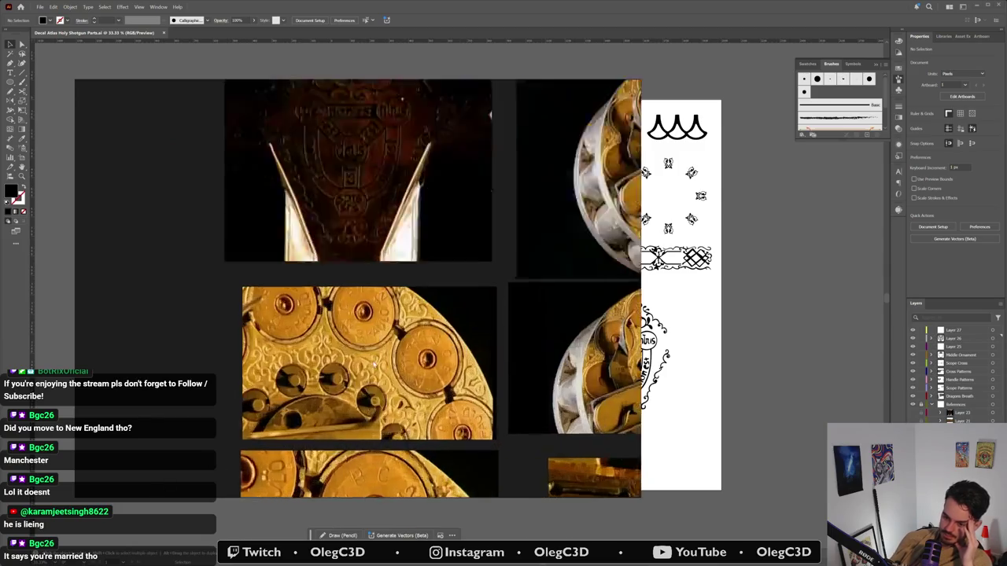
{"action": "scroll", "coordinate": [315, 410], "scroll_direction": "up", "scroll_amount": 2}
{"action": "scroll", "coordinate": [391, 367], "scroll_direction": "up", "scroll_amount": 2}
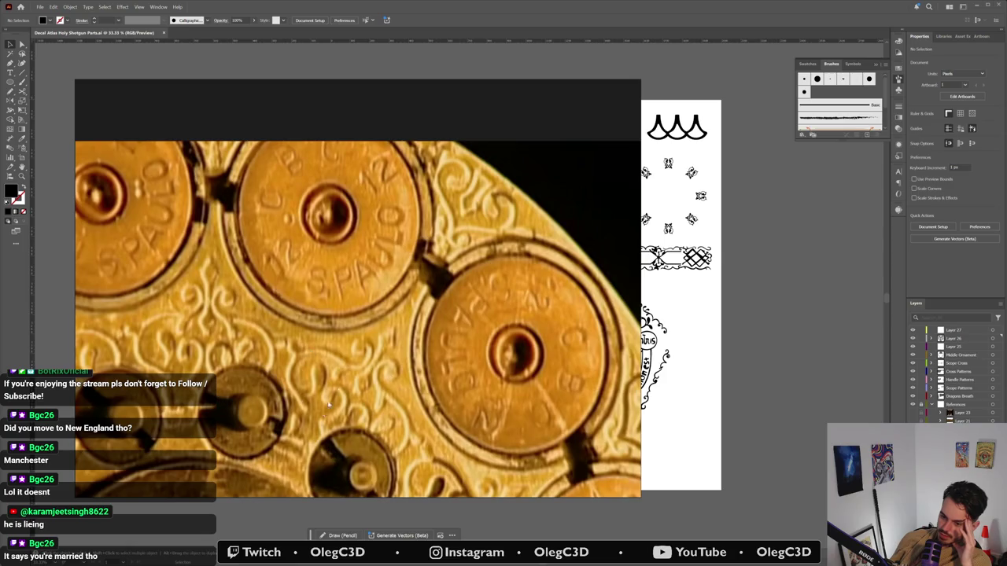
{"action": "scroll", "coordinate": [362, 413], "scroll_direction": "down", "scroll_amount": 3}
{"action": "scroll", "coordinate": [366, 406], "scroll_direction": "down", "scroll_amount": 2}
{"action": "scroll", "coordinate": [369, 398], "scroll_direction": "down", "scroll_amount": 2}
{"action": "scroll", "coordinate": [373, 387], "scroll_direction": "down", "scroll_amount": 2}
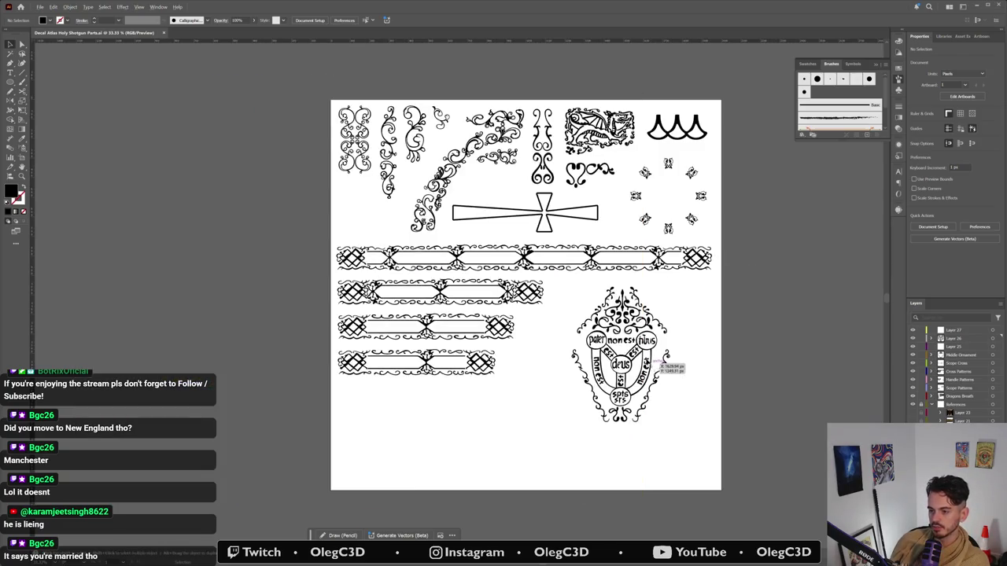
Step: Show the wooden reference photo again and clear the selection
{"action": "scroll", "coordinate": [661, 364], "scroll_direction": "up", "scroll_amount": 5}
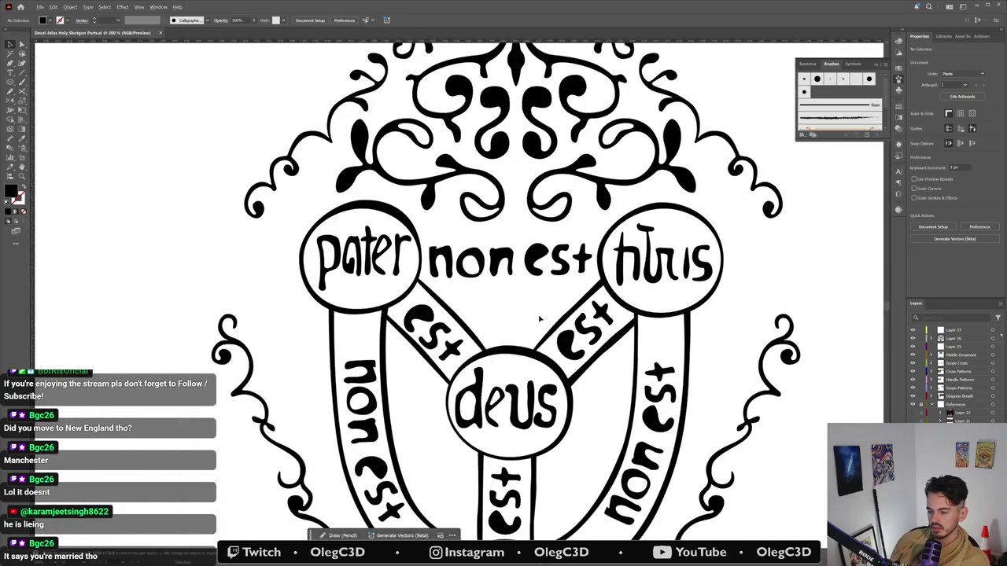
{"action": "scroll", "coordinate": [538, 316], "scroll_direction": "down", "scroll_amount": 5}
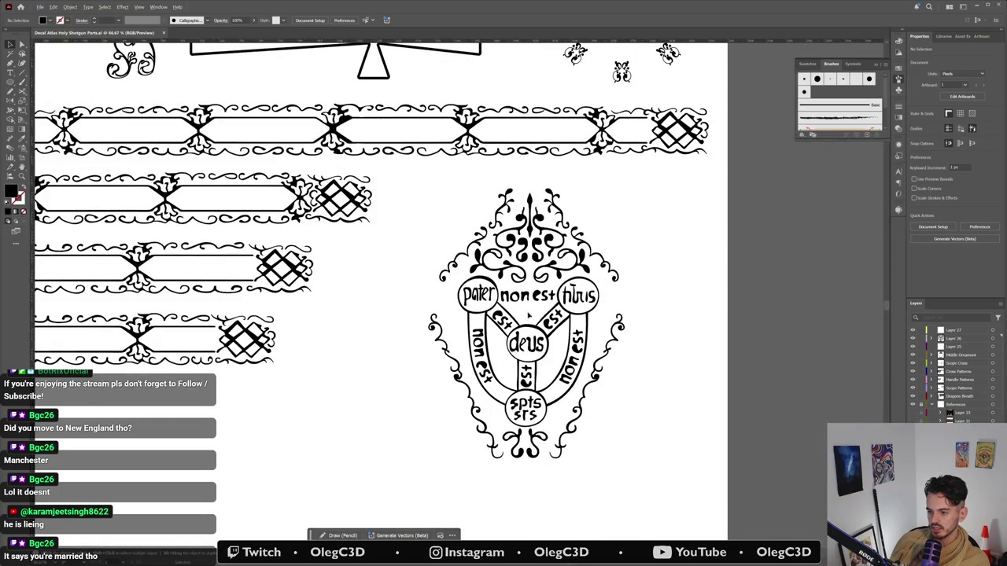
{"action": "scroll", "coordinate": [537, 315], "scroll_direction": "up", "scroll_amount": 6}
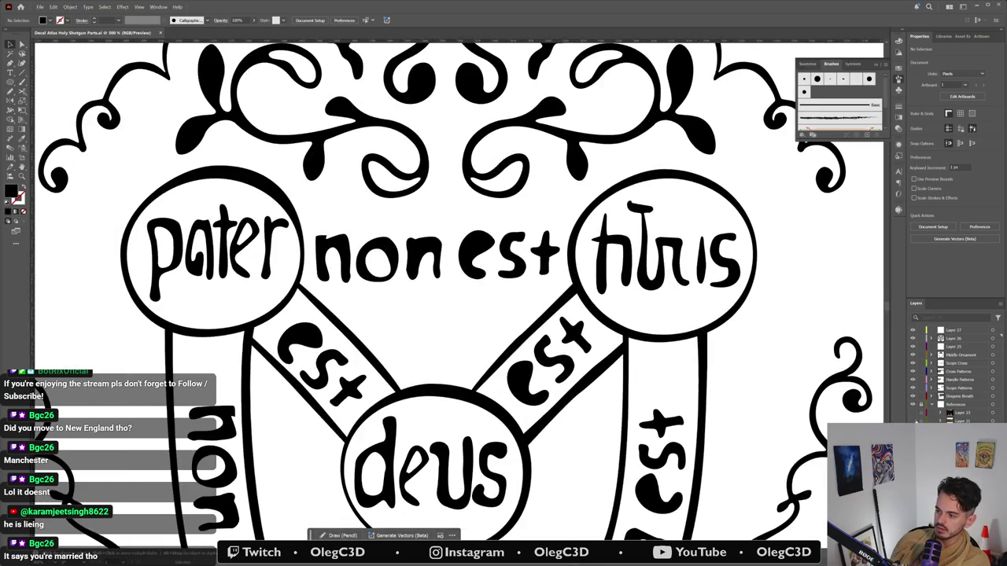
{"action": "left_click", "coordinate": [913, 419]}
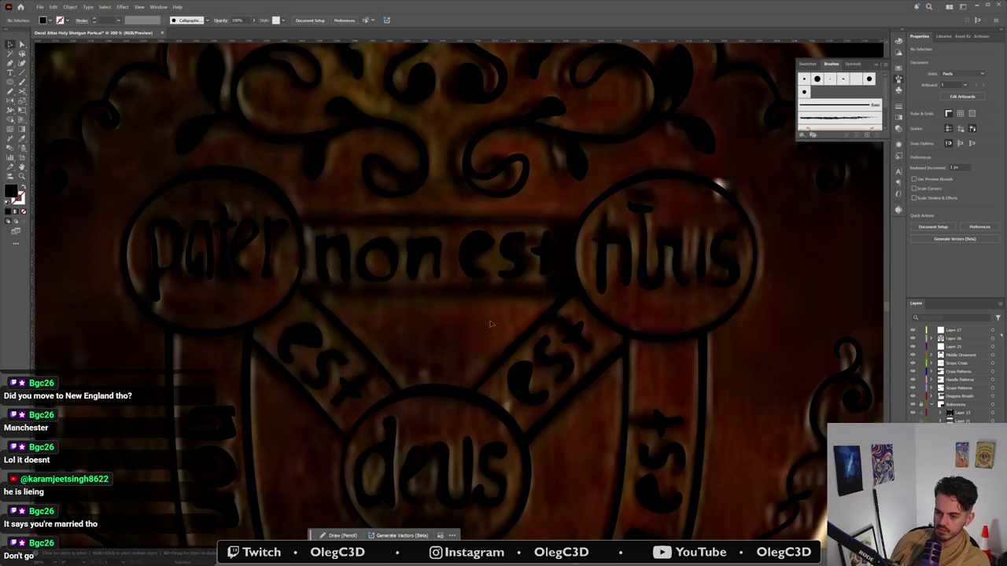
{"action": "left_click", "coordinate": [519, 307]}
{"action": "key", "text": "ctrl+shift+a"}
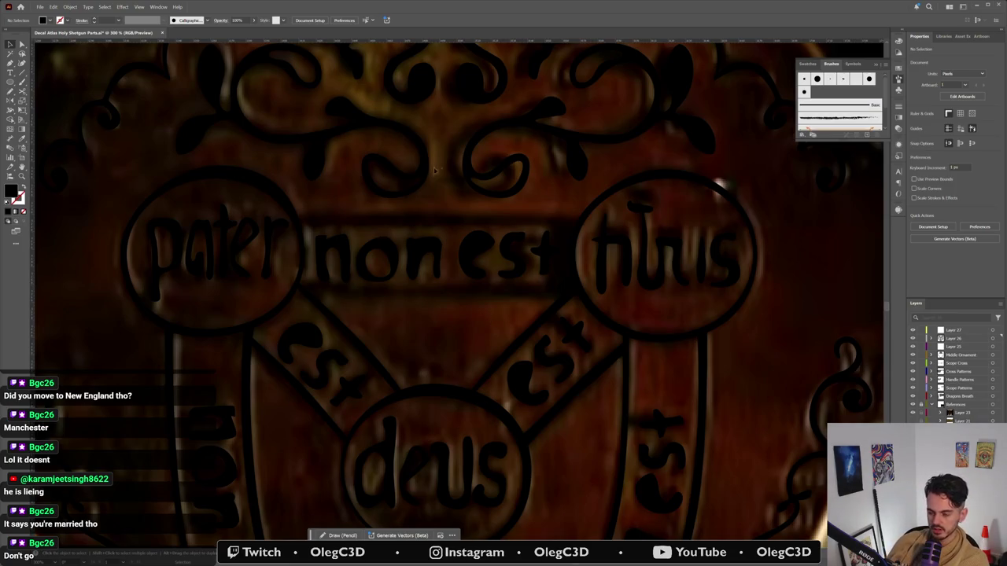
Step: Pen-draw a curved path along the banner's lower edge from the pater circle to the right circle
{"action": "key", "text": "p"}
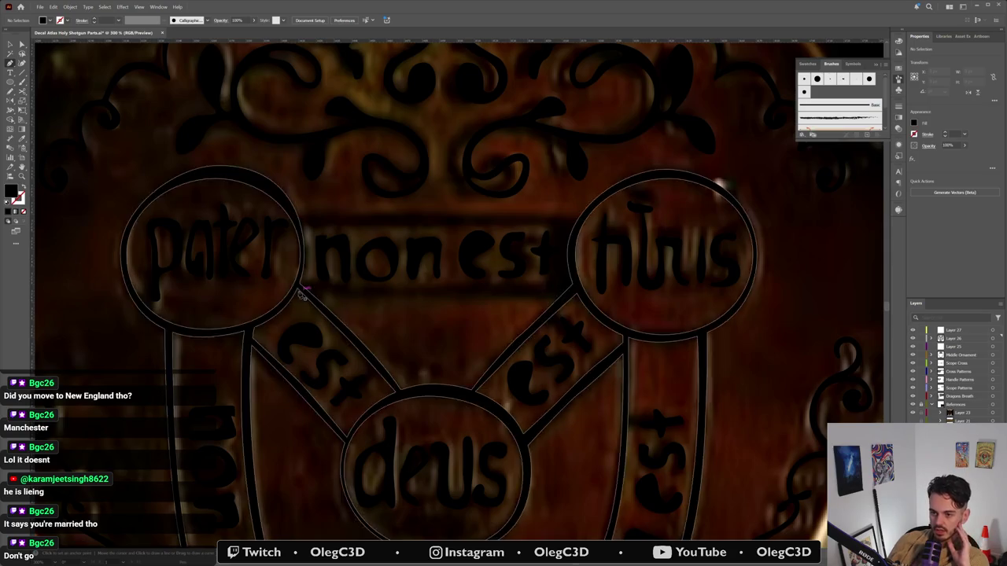
{"action": "left_click", "coordinate": [305, 292]}
{"action": "left_click_drag", "start_coordinate": [444, 297], "coordinate": [470, 299]}
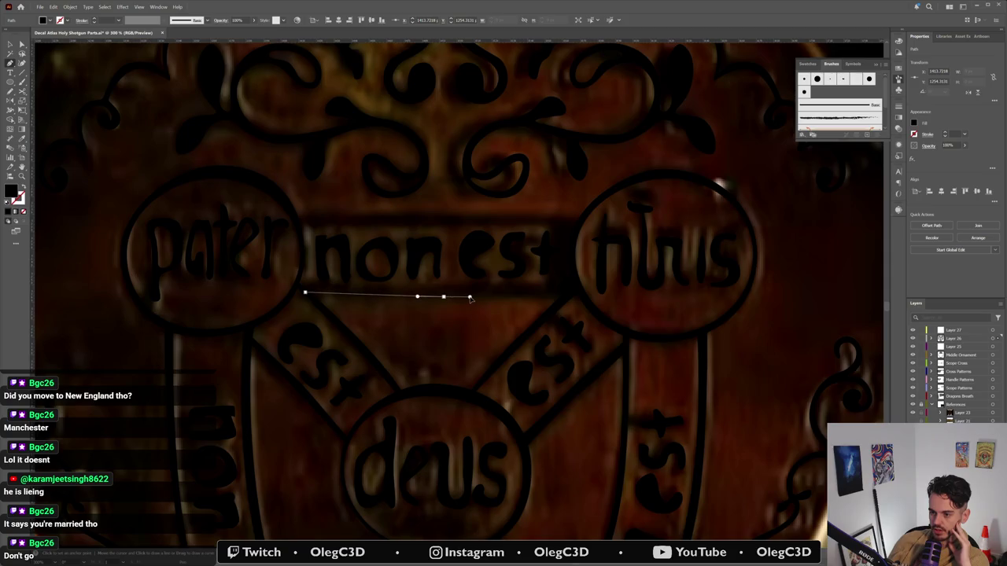
{"action": "left_click_drag", "start_coordinate": [579, 292], "coordinate": [579, 288]}
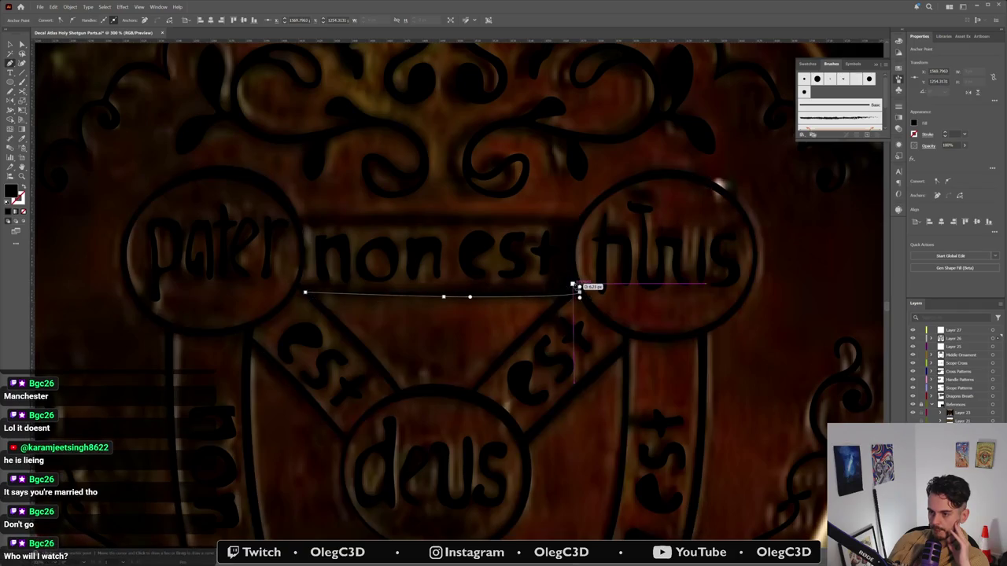